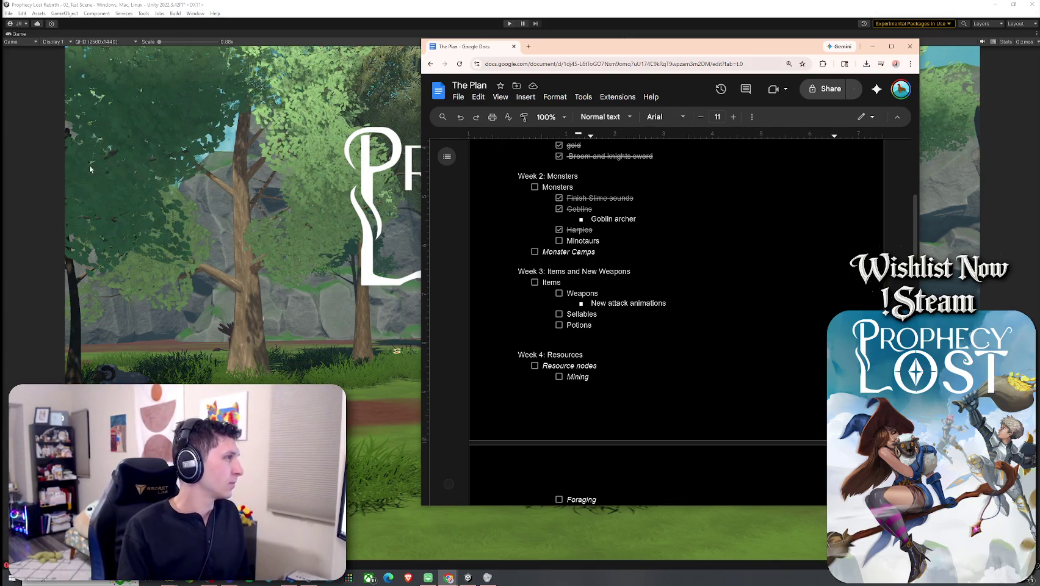
# - Scroll back to the Week 2 Monsters list and place the cursor after Minotaurs
pyautogui.scroll(1, 775, 256)
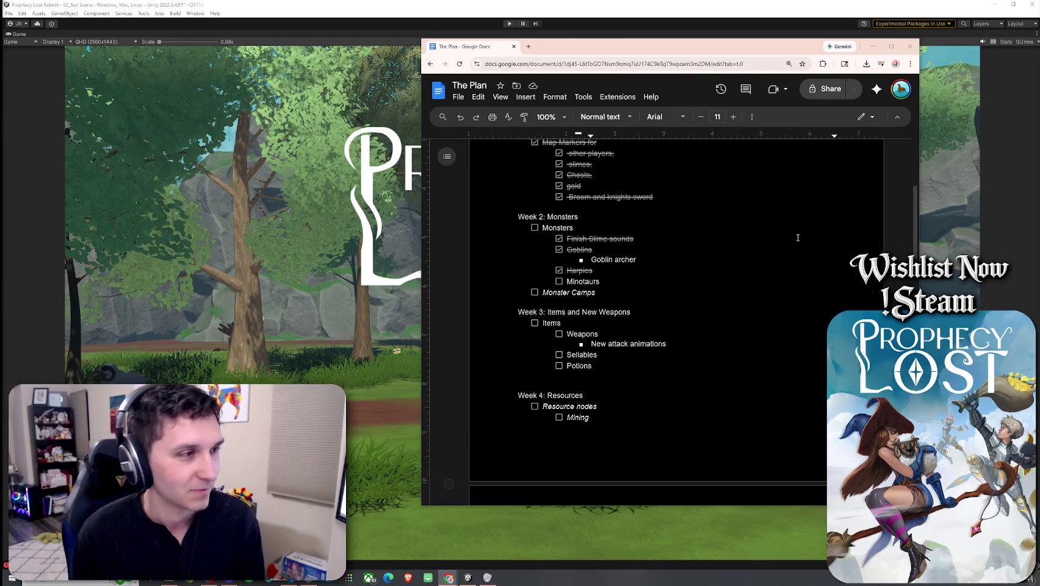
pyautogui.scroll(1, 568, 284)
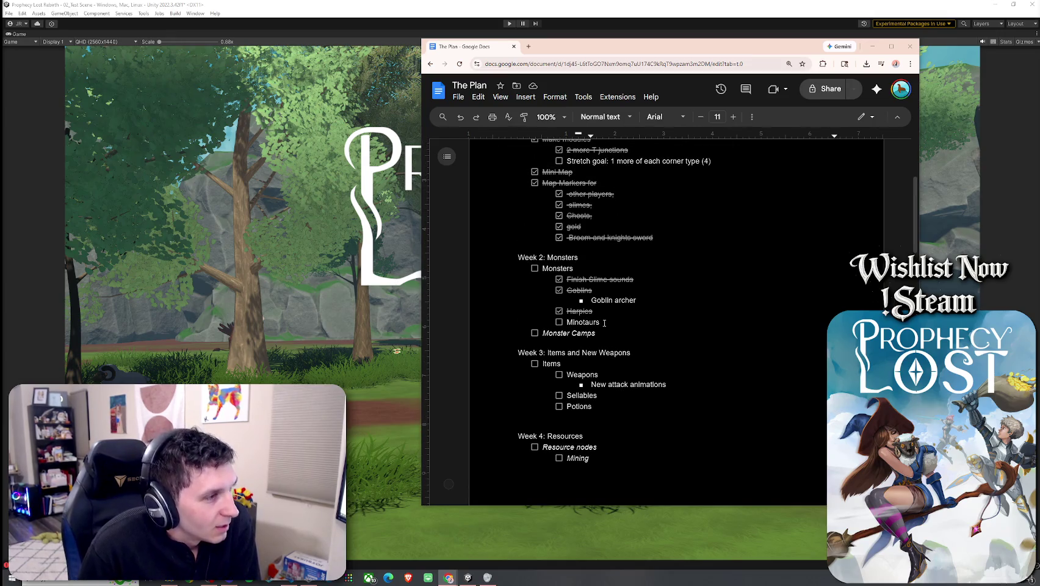
pyautogui.click(604, 323)
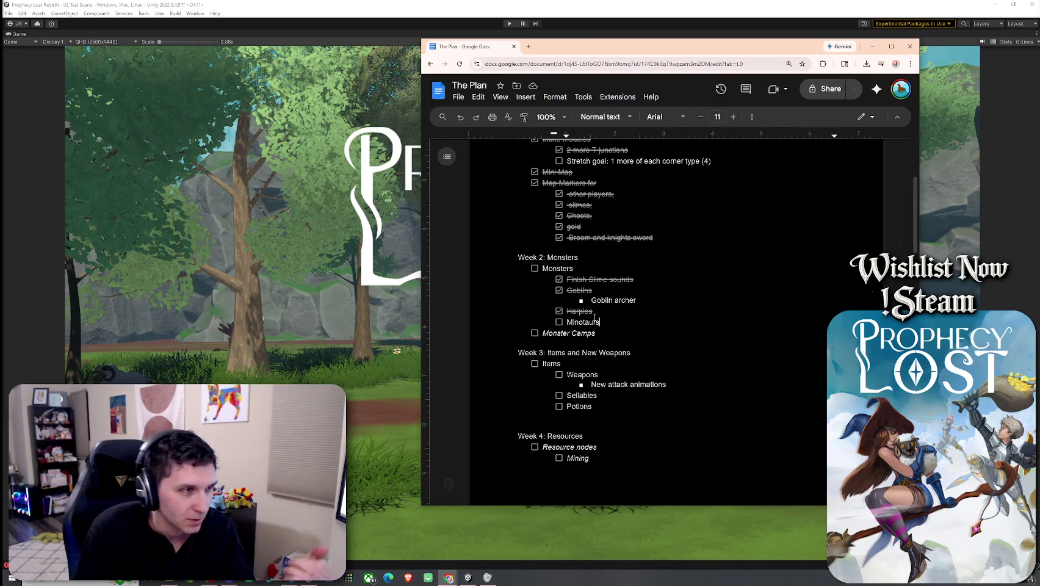
# - Scroll through The Plan's weekly checklists to review the goals through Week 4
pyautogui.scroll(3, 603, 307)
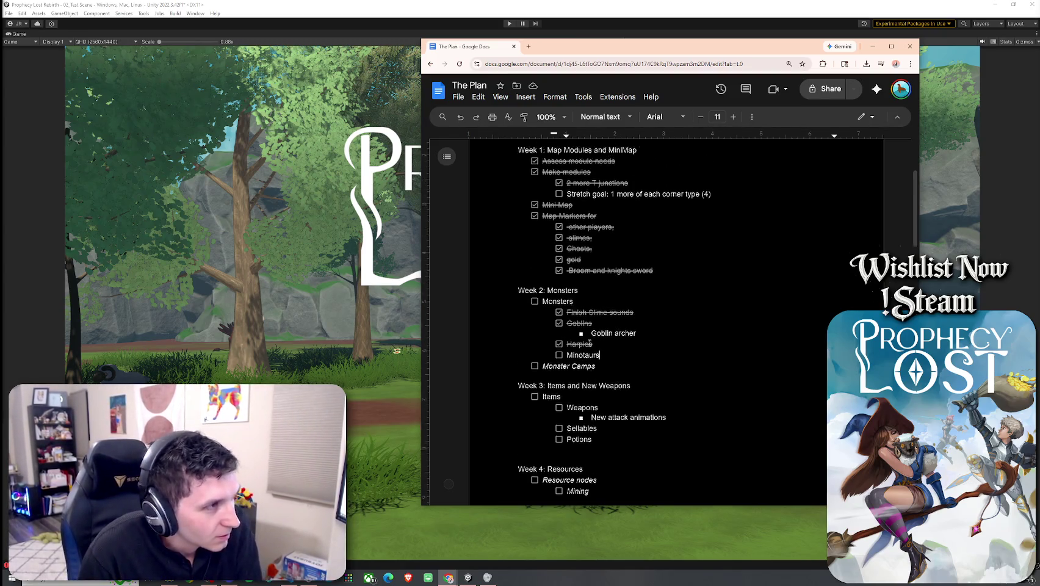
pyautogui.scroll(-5, 589, 341)
pyautogui.scroll(-6, 590, 340)
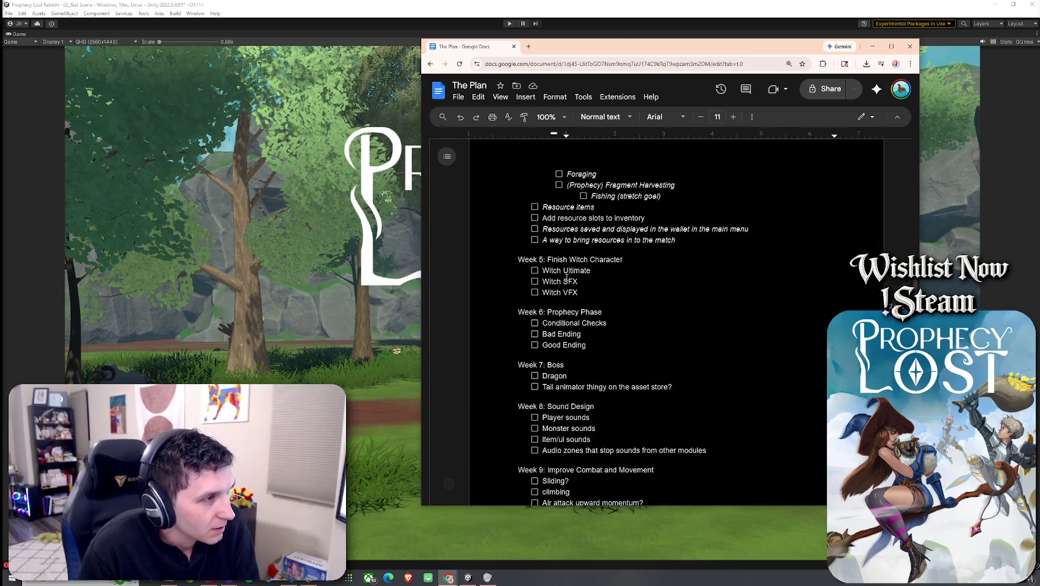
pyautogui.scroll(-4, 556, 295)
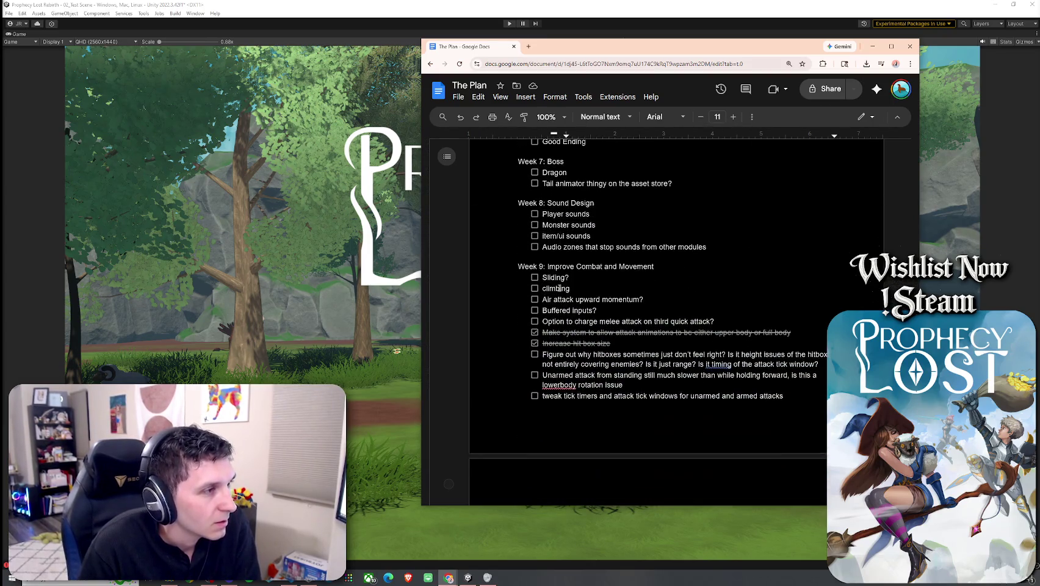
pyautogui.scroll(-3, 559, 288)
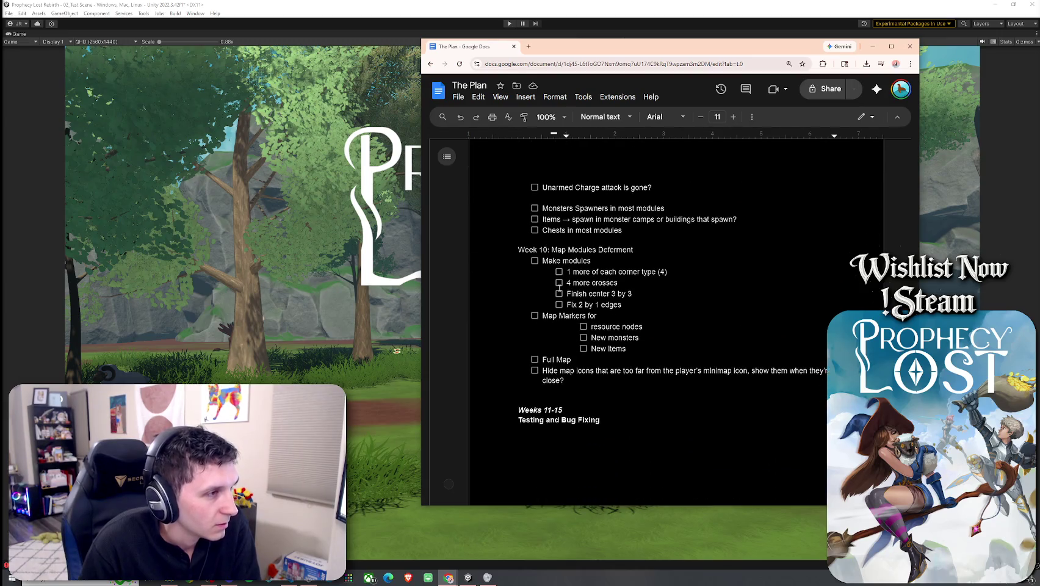
pyautogui.scroll(15, 569, 320)
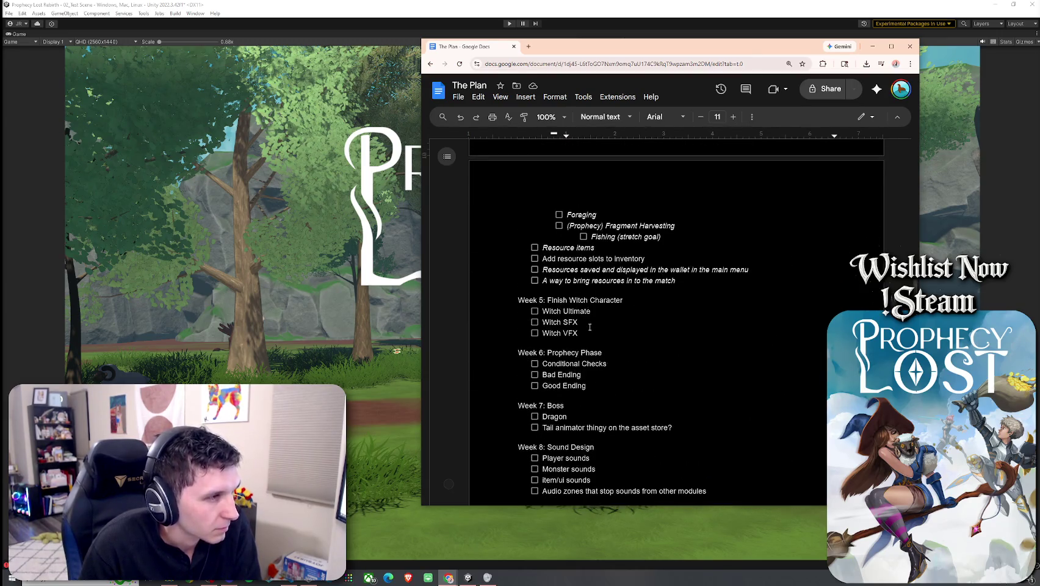
pyautogui.scroll(4, 590, 327)
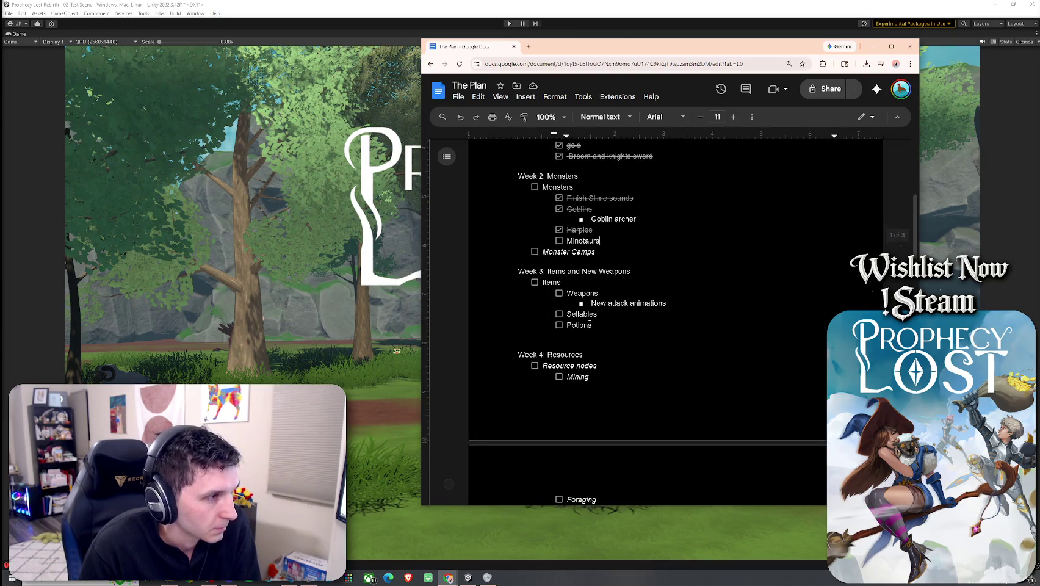
pyautogui.scroll(-1, 594, 346)
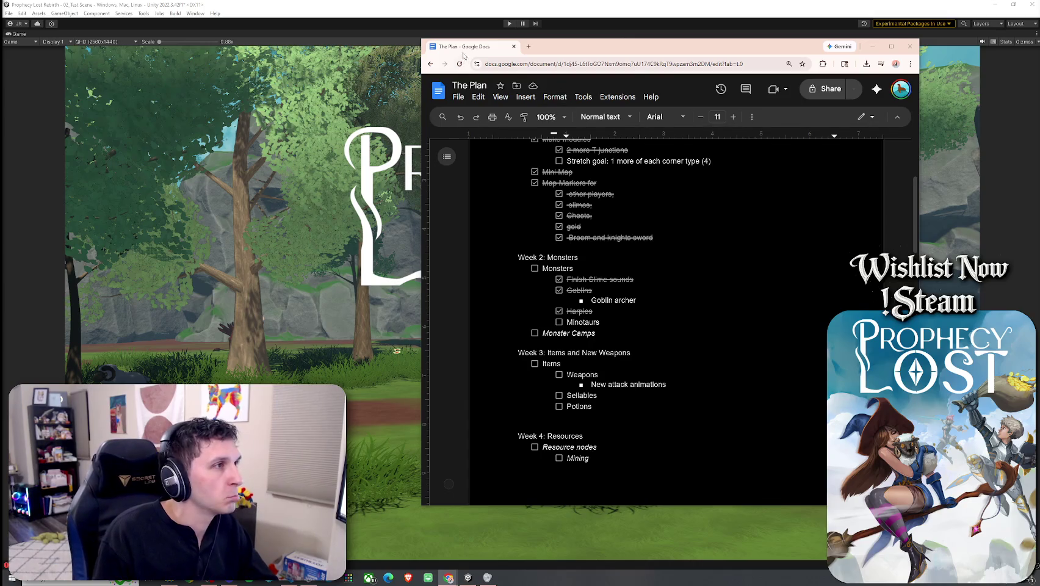
# - Switch from The Plan to the Unity editor with the Prophecy Lost title screen
pyautogui.hotkey('alt', 'Tab')
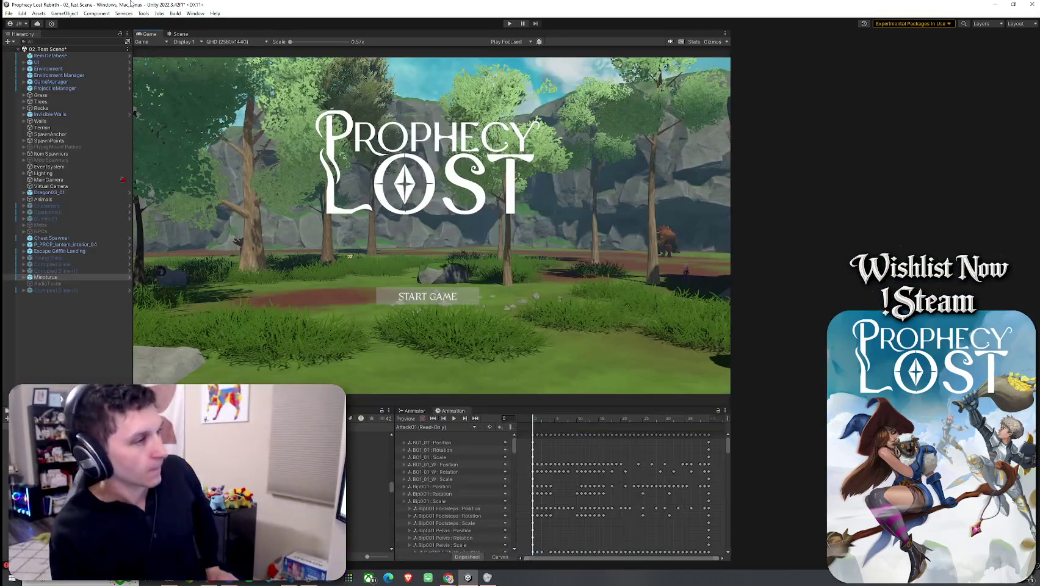
# - Save 02_Test Scene with Ctrl+S
pyautogui.click(8, 13)
pyautogui.press('Escape')
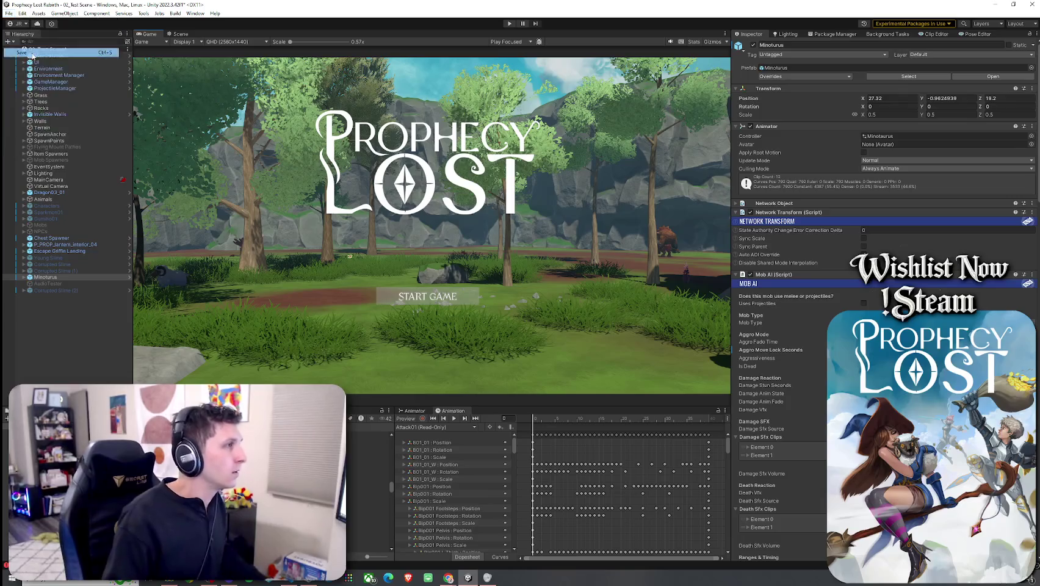
pyautogui.hotkey('ctrl', 's')
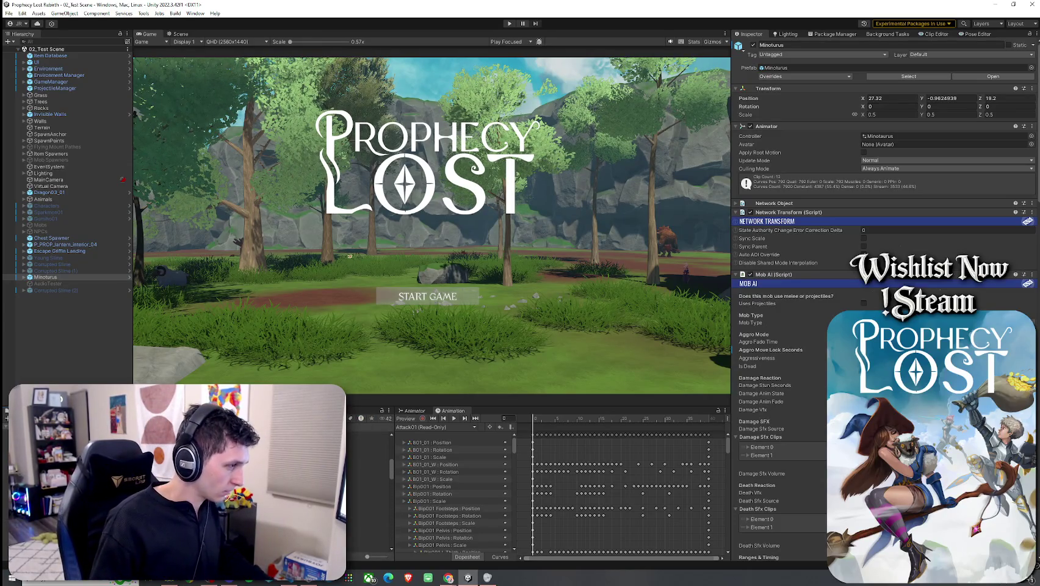
# - Select the Dragon03_01 prefab under Dragon 03 > Prefabs and show the Scene view
pyautogui.click(183, 476)
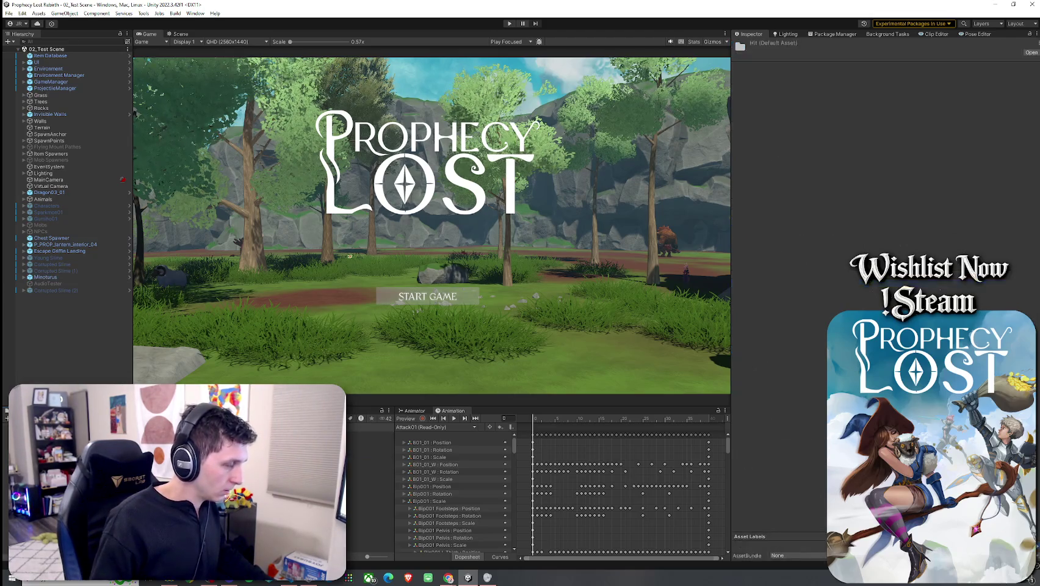
pyautogui.click(183, 476)
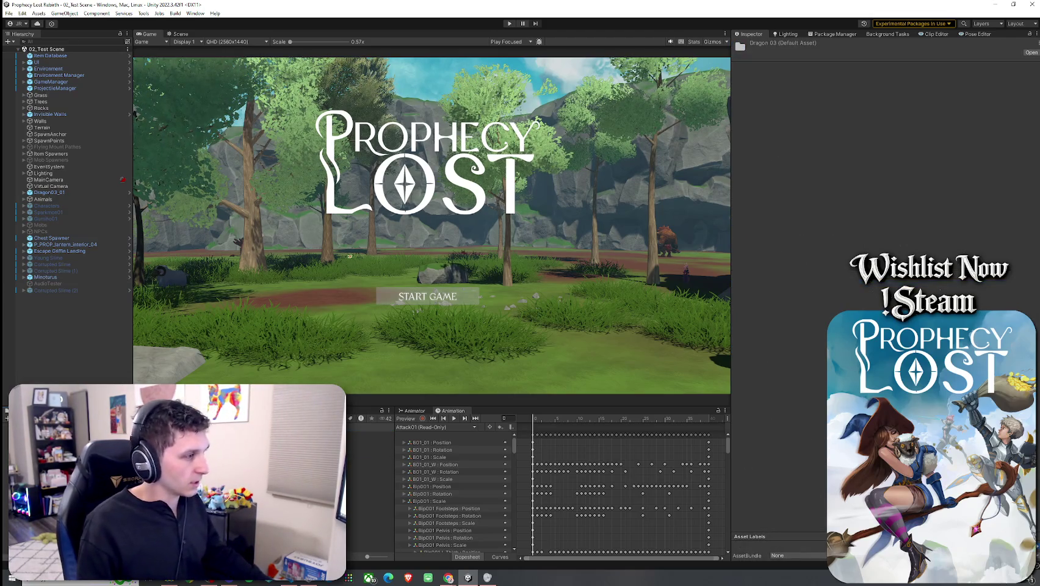
pyautogui.click(183, 476)
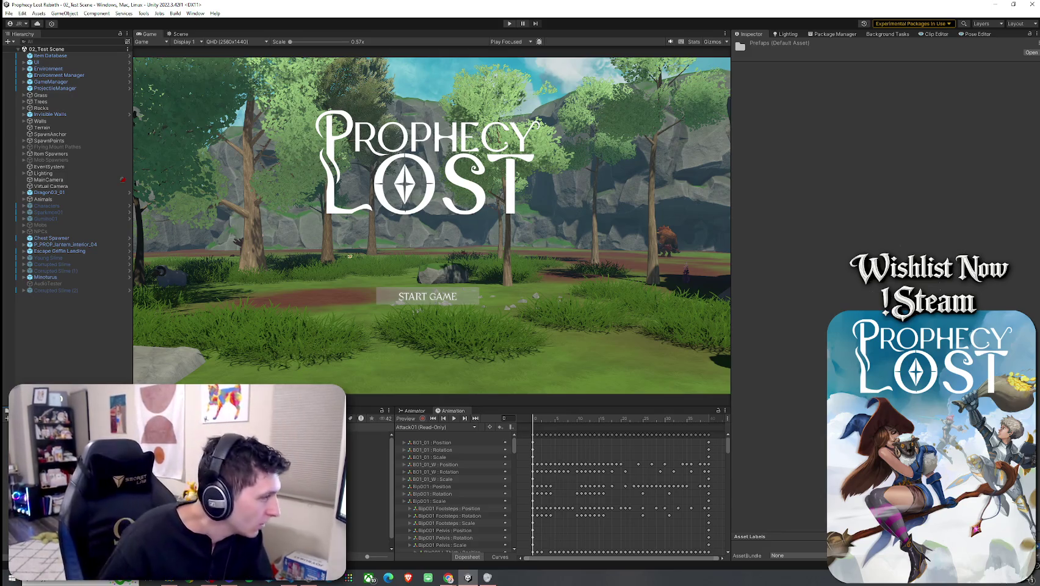
pyautogui.click(367, 480)
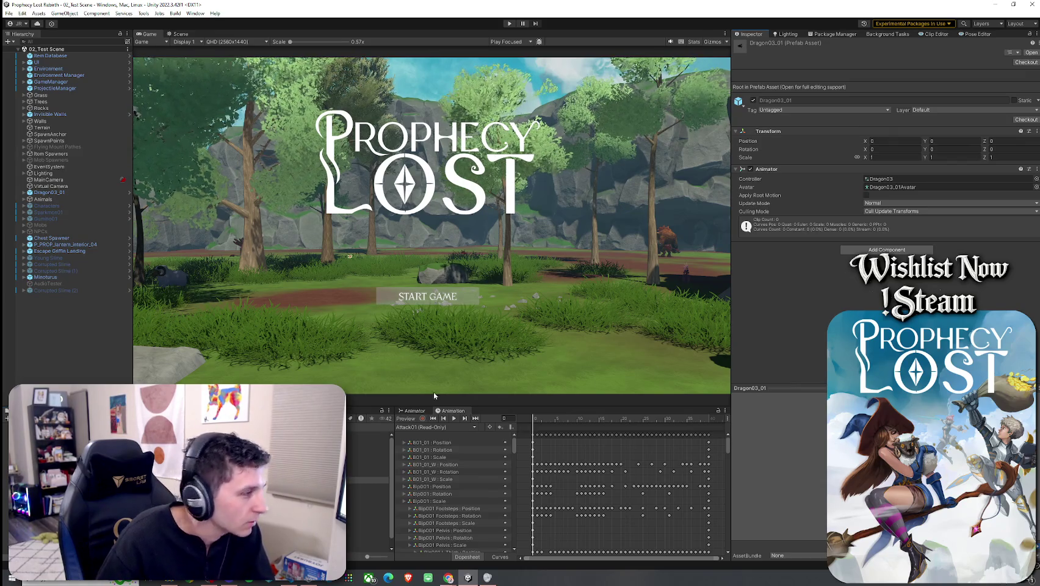
pyautogui.click(181, 33)
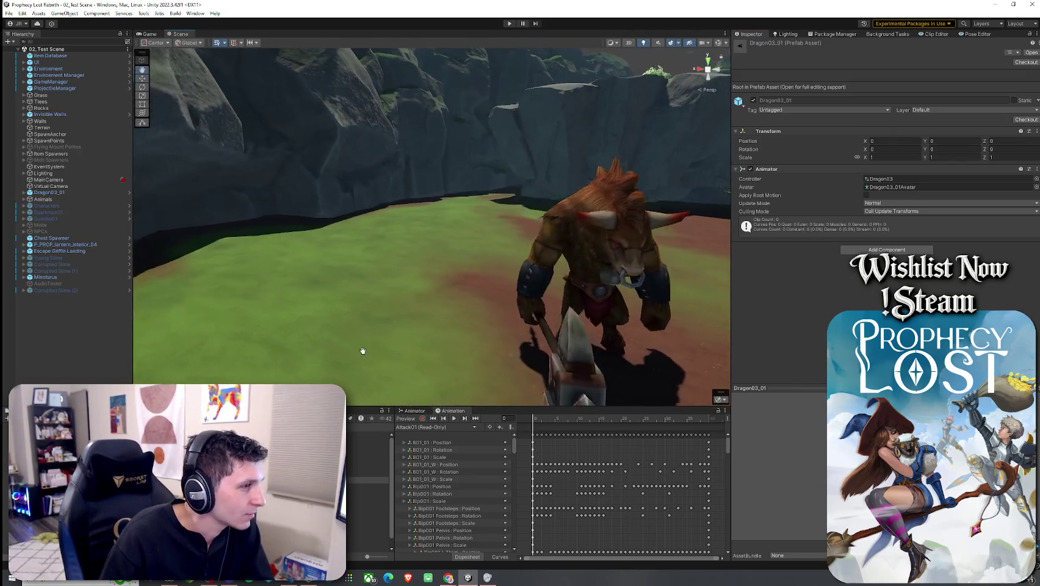
# - Place a Dragon03_04 in the level beside the Minotaur and frame it in view
pyautogui.click(366, 486)
pyautogui.press('Down')
pyautogui.press('Down')
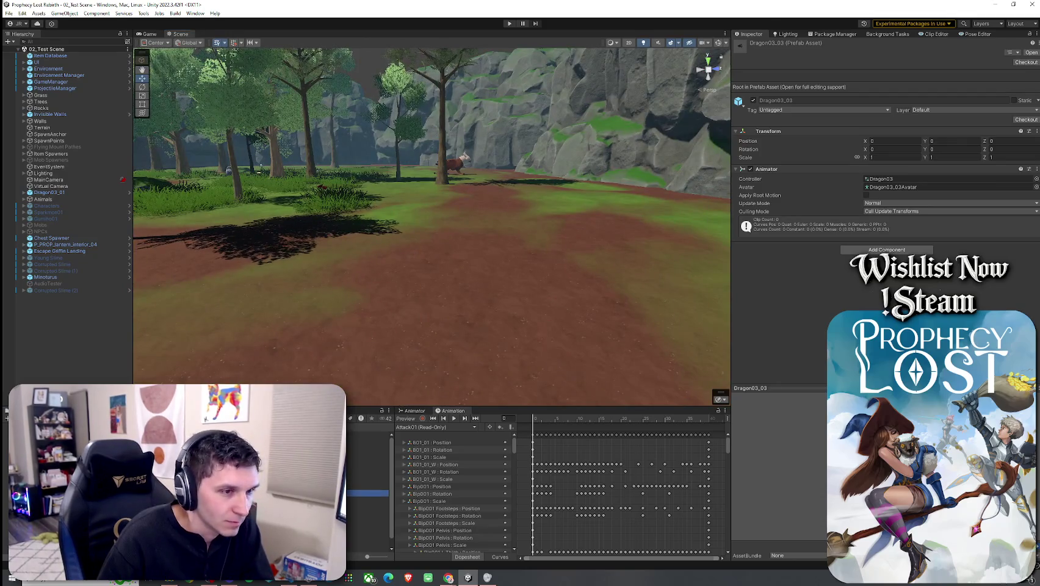
pyautogui.press('Up')
pyautogui.press('Up')
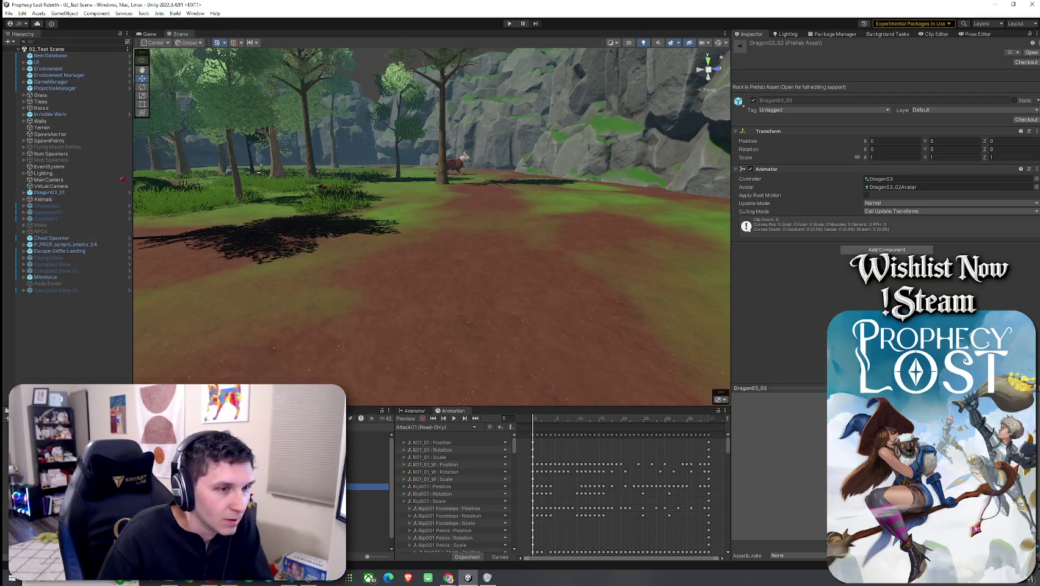
pyautogui.press('Down')
pyautogui.press('Down')
pyautogui.moveTo(366, 499)
pyautogui.mouseDown()
pyautogui.moveTo(493, 216)
pyautogui.moveTo(467, 246)
pyautogui.mouseUp()
pyautogui.moveTo(552, 190)
pyautogui.mouseDown()
pyautogui.moveTo(476, 160)
pyautogui.moveTo(315, 193)
pyautogui.moveTo(353, 155)
pyautogui.mouseUp()
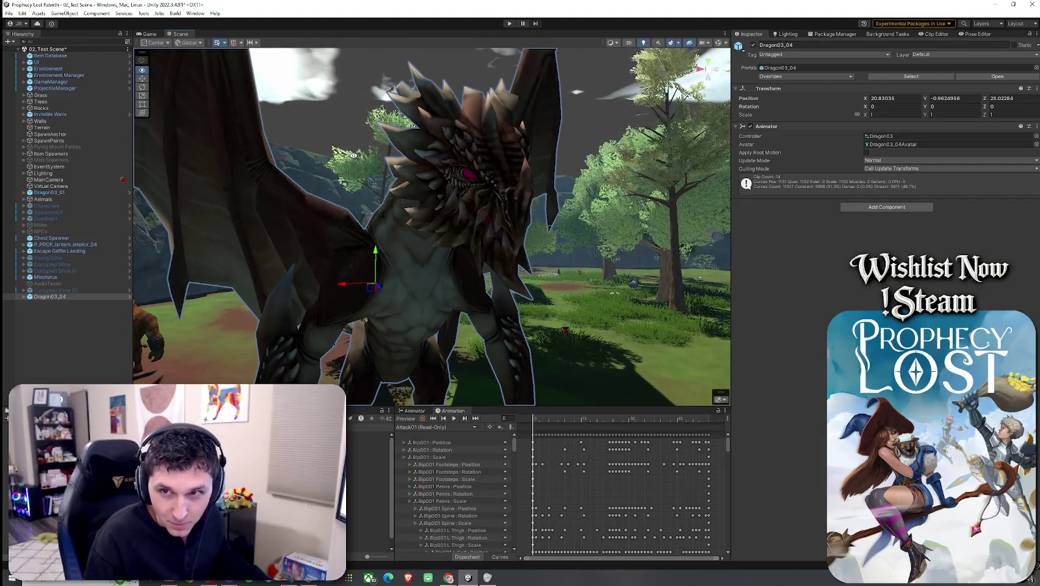
pyautogui.scroll(-2, 352, 156)
pyautogui.press('f')
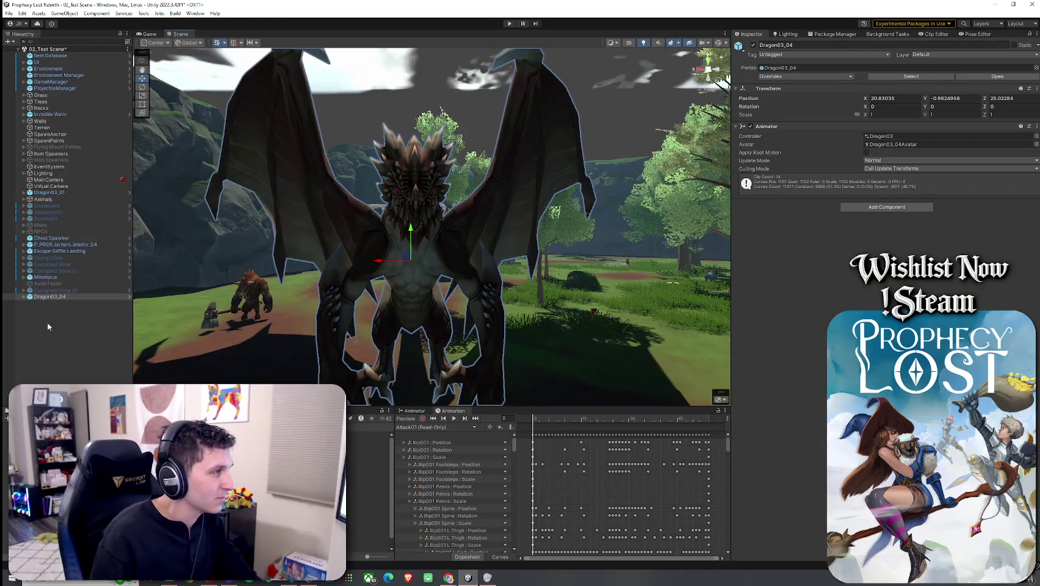
# - Undo the dragon placement and select the Leaf Fairy_W01 prefab
pyautogui.click(54, 332)
pyautogui.hotkey('ctrl', 'z')
pyautogui.hotkey('ctrl', 'z')
pyautogui.press('Down')
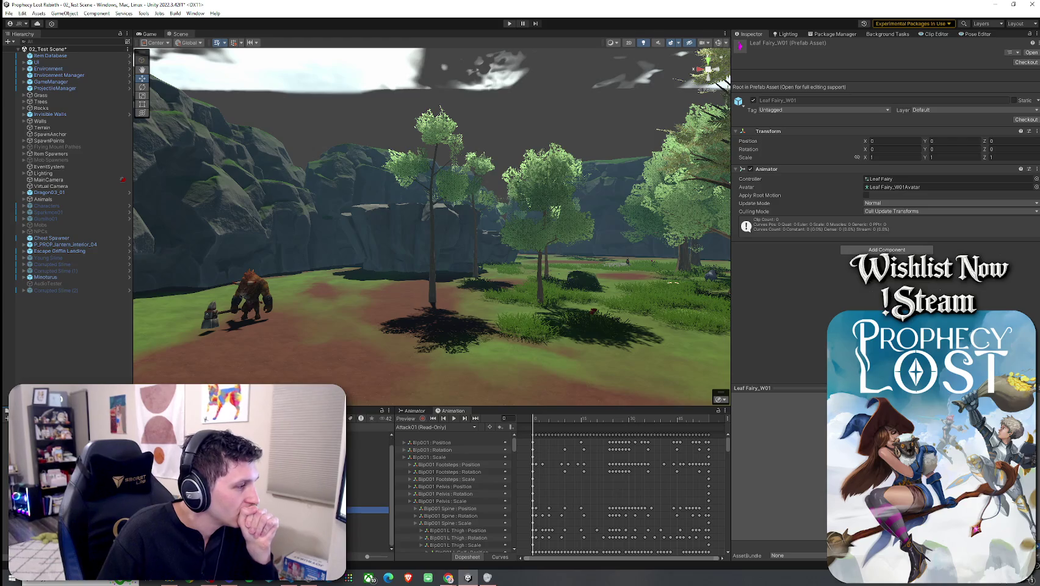
# - Drop a SpiderBo01 into the level, frame it, then delete it
pyautogui.click(367, 529)
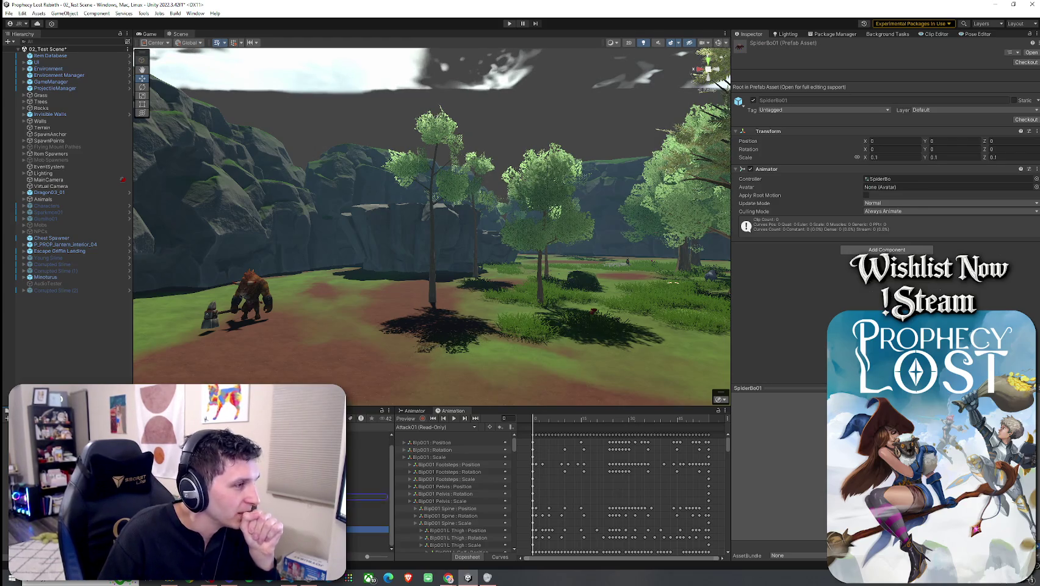
pyautogui.moveTo(366, 530); pyautogui.dragTo(360, 345)
pyautogui.press('f')
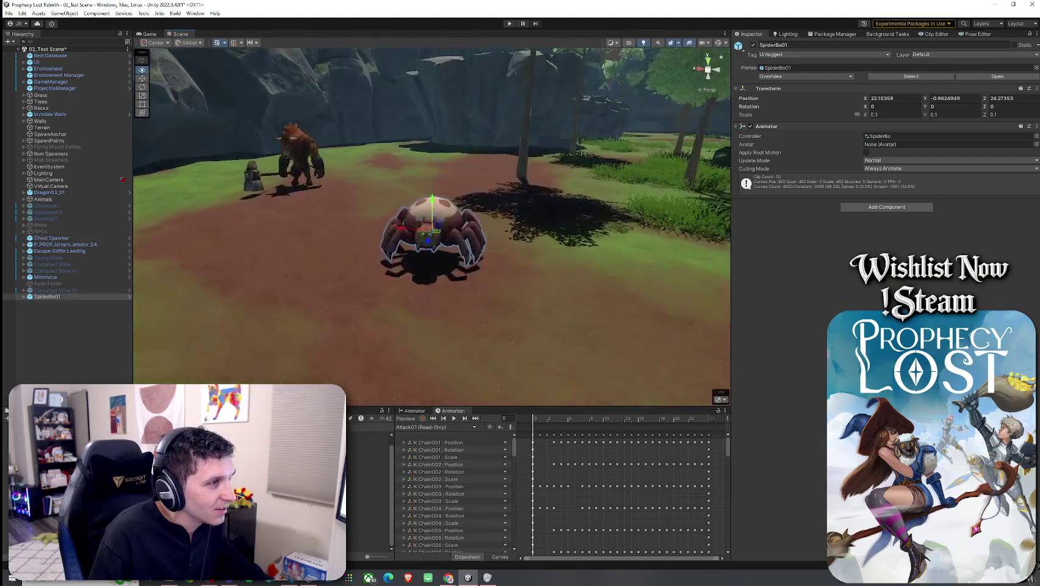
pyautogui.click(400, 375)
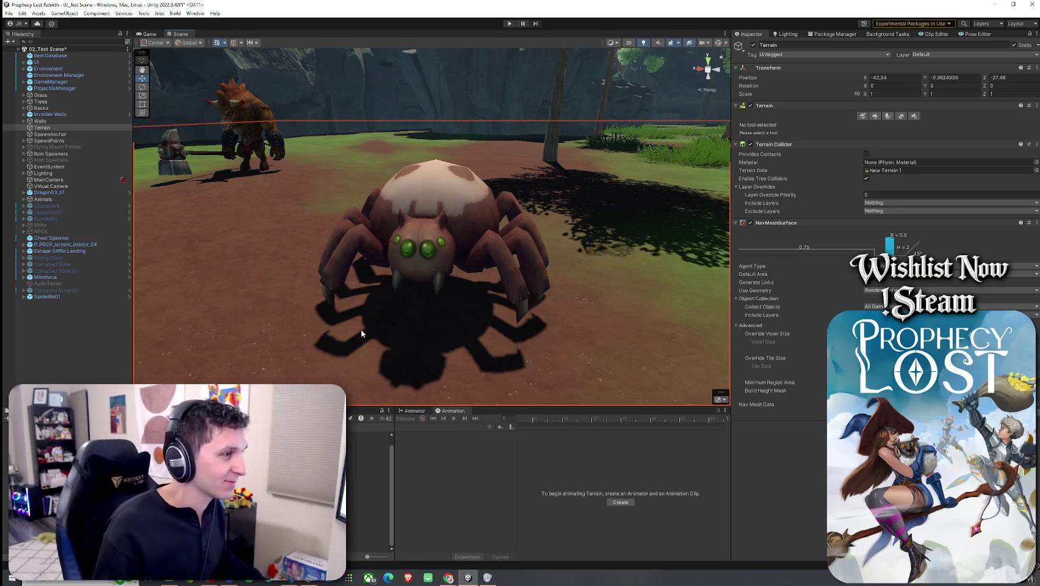
pyautogui.click(361, 329)
pyautogui.press('Delete')
# - Browse the Project prefabs up from SpiderBo04 to the Dragon 03 folder
pyautogui.click(366, 549)
pyautogui.press('Up')
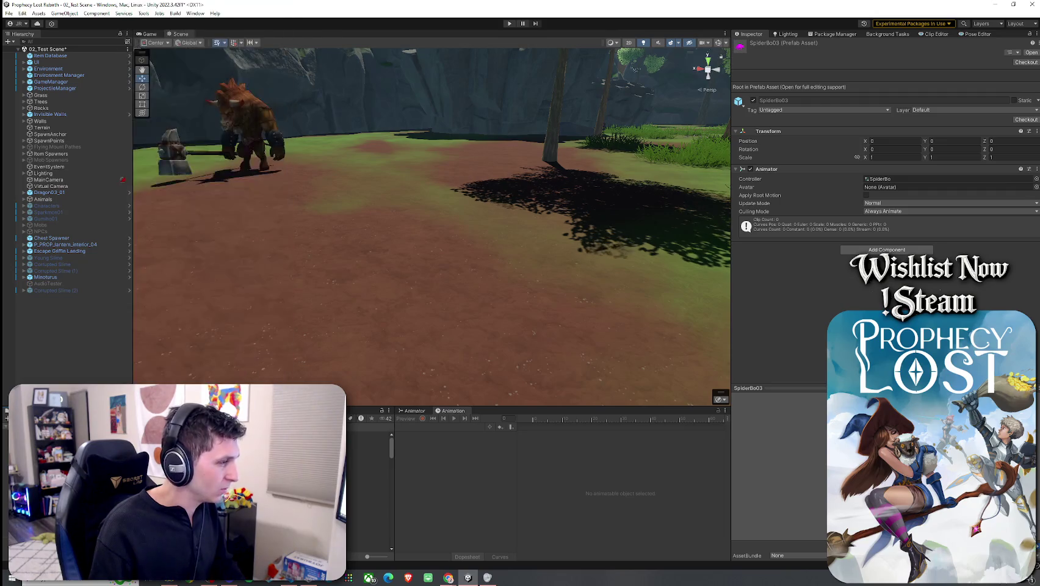
pyautogui.press('Up')
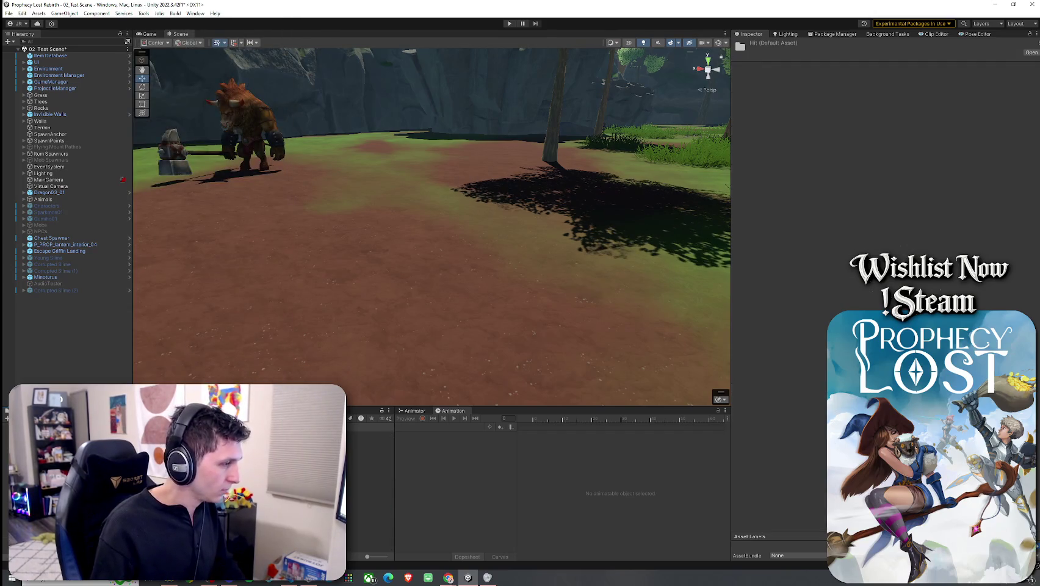
pyautogui.press('Up')
pyautogui.press('Up')
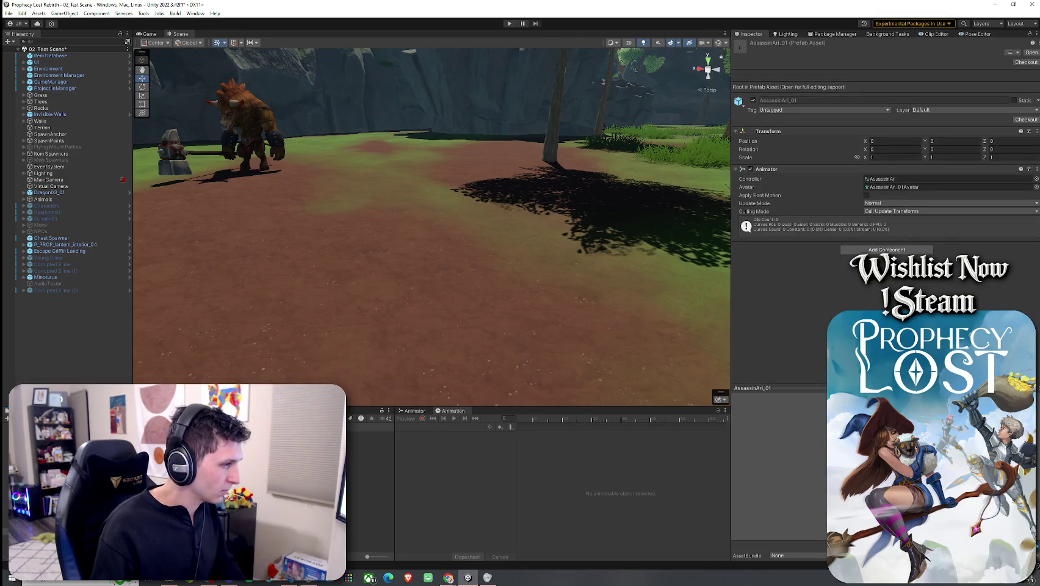
# - Find the Naga01 prefab past the Harpy assets and place it in the scene
pyautogui.press('Up')
pyautogui.press('Down')
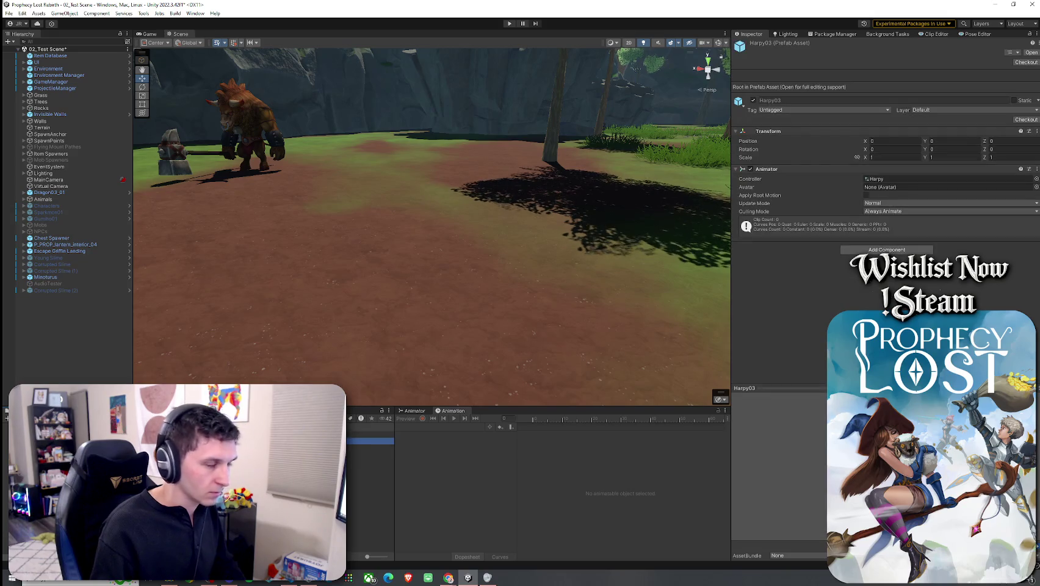
pyautogui.press('Down')
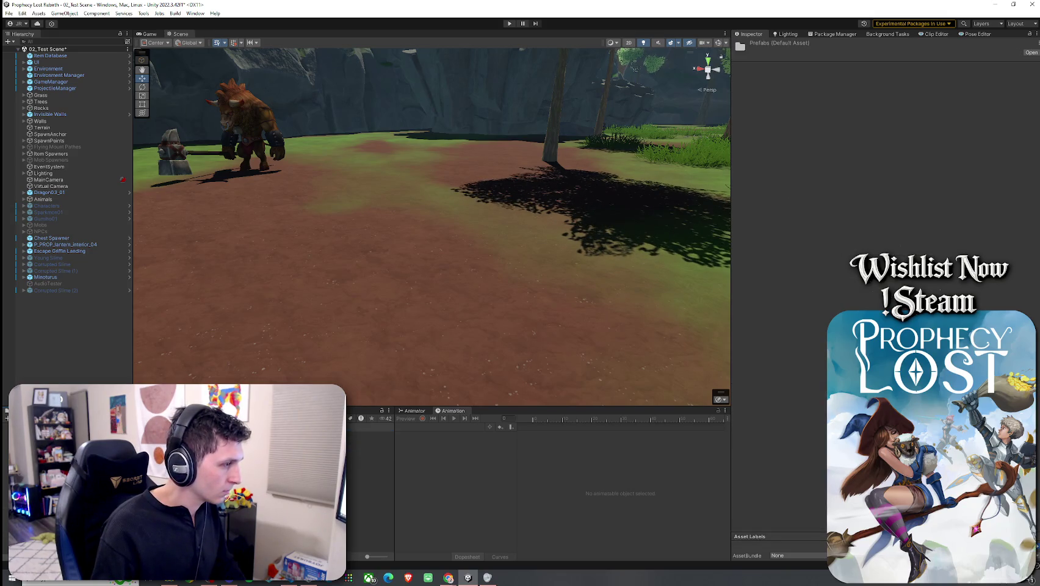
pyautogui.press('Down')
pyautogui.press('Up')
pyautogui.press('Up')
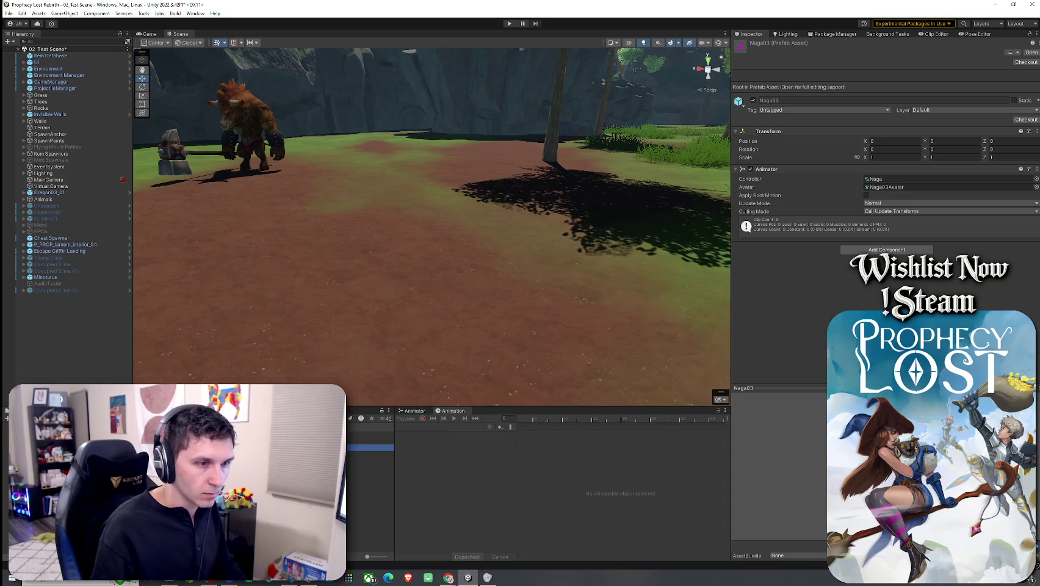
pyautogui.moveTo(369, 433)
pyautogui.mouseDown()
pyautogui.moveTo(391, 421)
pyautogui.moveTo(429, 292)
pyautogui.moveTo(443, 293)
pyautogui.moveTo(244, 476)
pyautogui.mouseUp()
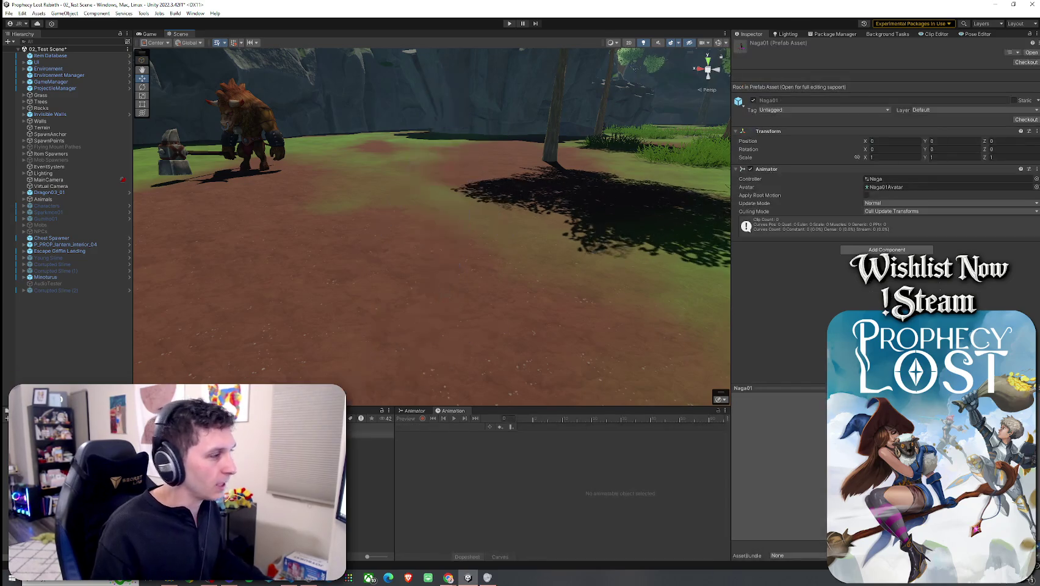
pyautogui.doubleClick(369, 434)
# - Inspect the Naga01 root's Animator and collapse the Bip001 bone tree
pyautogui.click(40, 66)
pyautogui.click(30, 67)
pyautogui.click(29, 66)
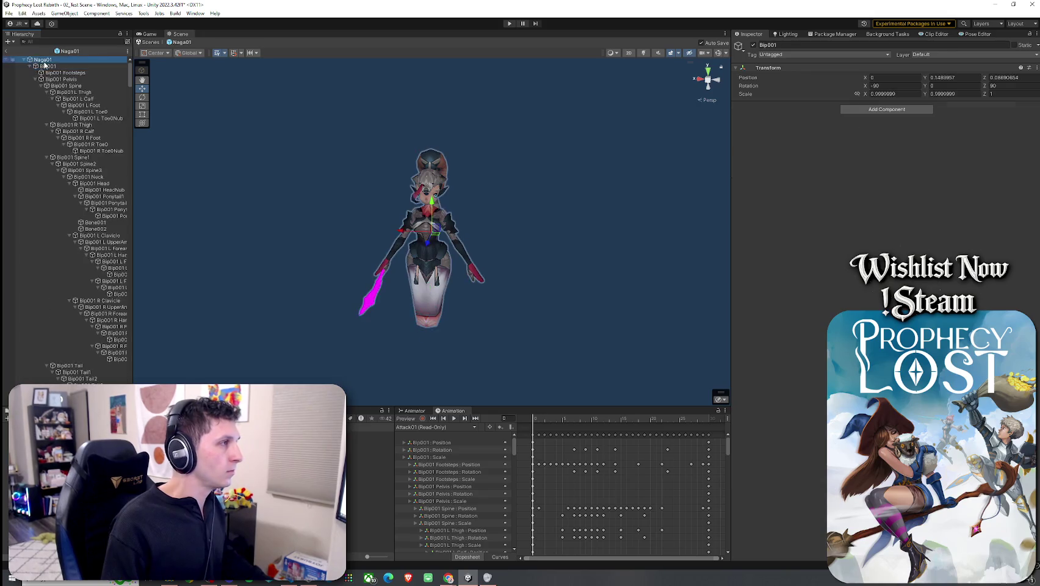
pyautogui.click(40, 59)
pyautogui.click(29, 66)
pyautogui.scroll(-10, 91, 183)
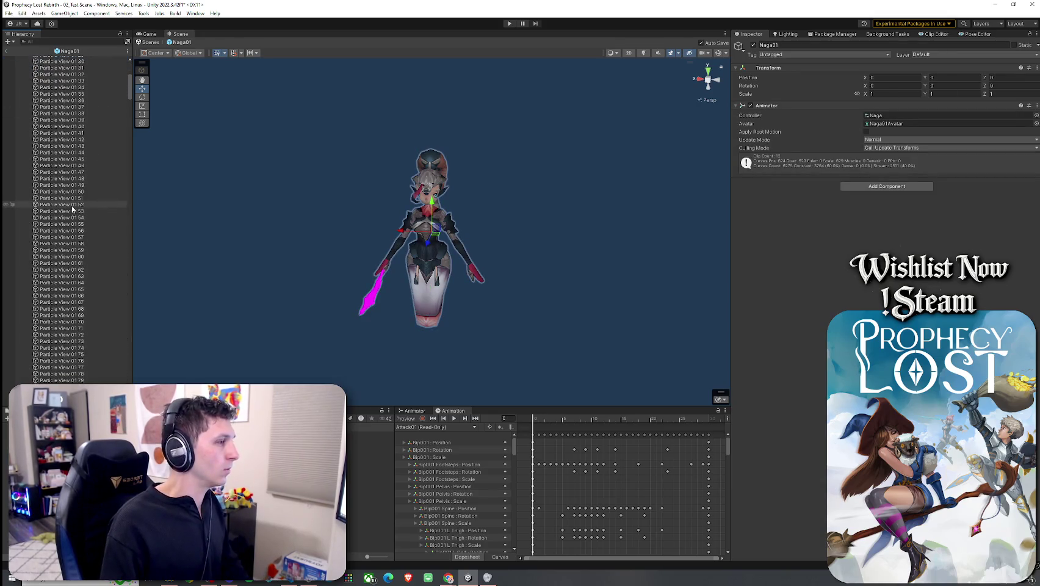
pyautogui.moveTo(129, 91)
pyautogui.mouseDown()
pyautogui.moveTo(125, 375)
pyautogui.moveTo(130, 67)
pyautogui.mouseUp()
# - Inspect the Particle View objects and the Naga0102 Skinned Mesh Renderer's material settings
pyautogui.click(61, 383)
pyautogui.press('Up')
pyautogui.press('Up')
pyautogui.press('Up')
pyautogui.click(76, 65)
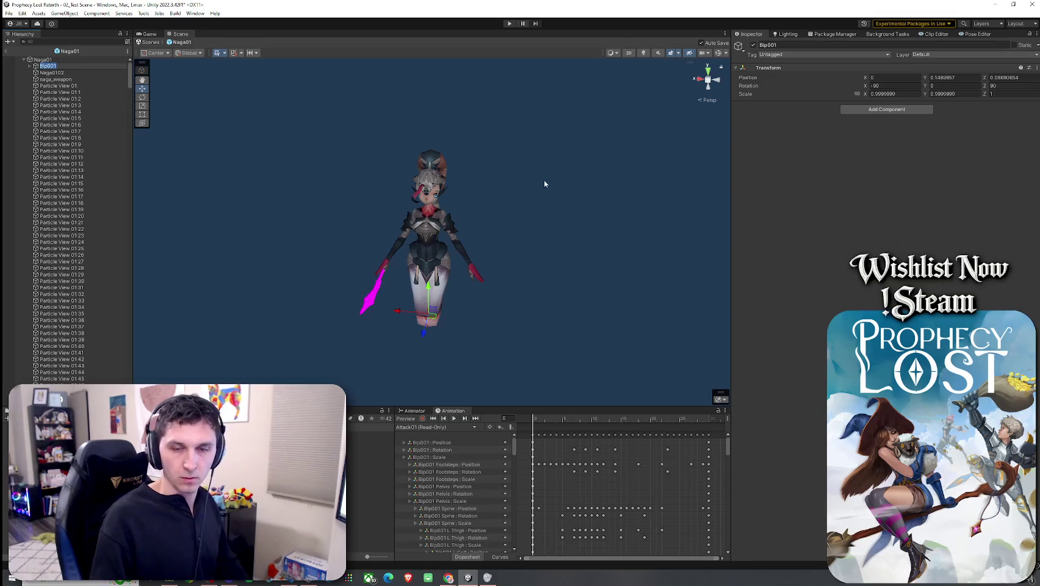
pyautogui.click(55, 72)
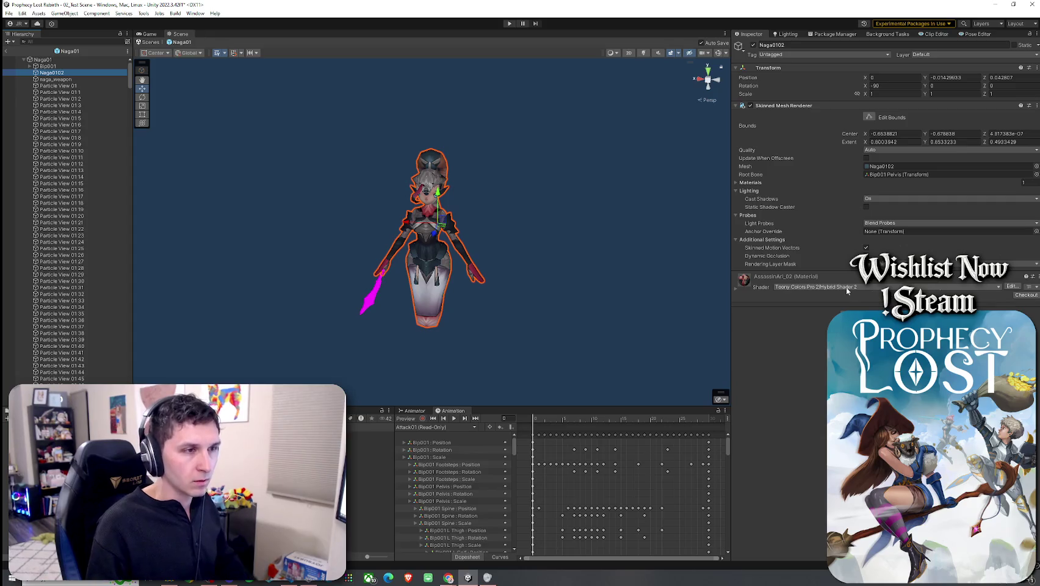
pyautogui.click(736, 290)
pyautogui.click(761, 282)
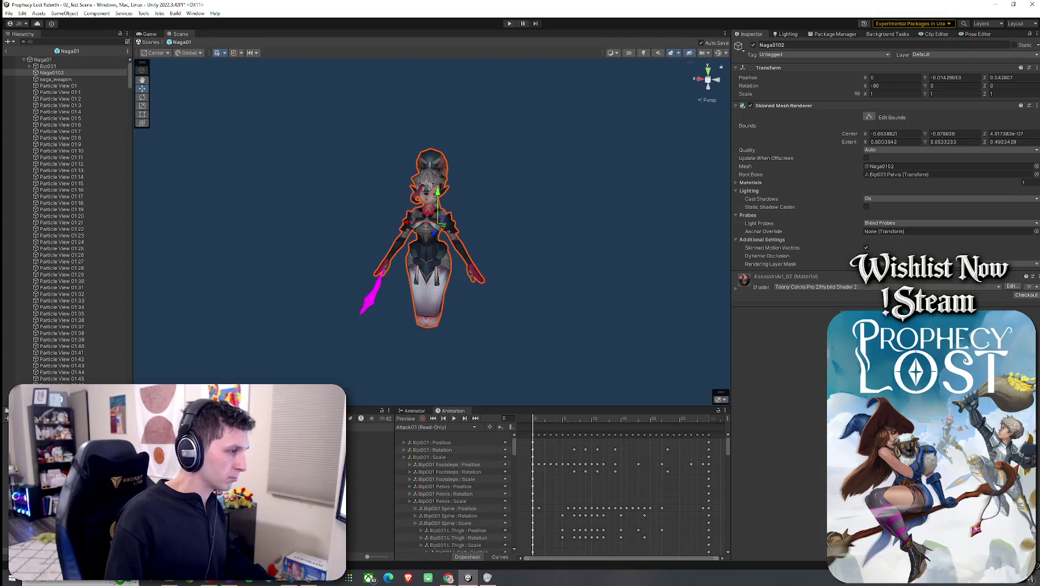
pyautogui.press('Escape')
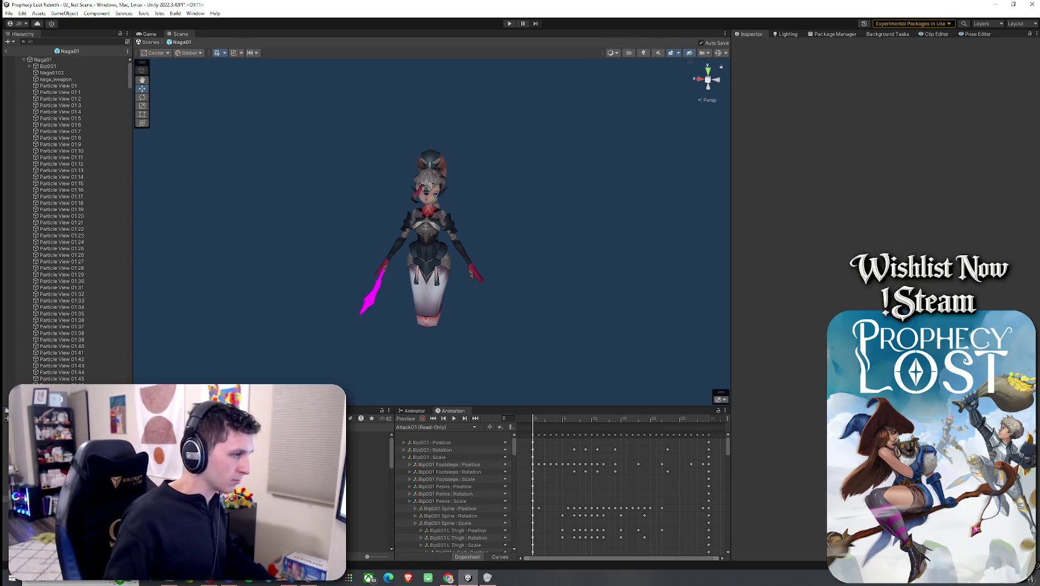
# - Compare the Naga01 material asset with Naga0102's current AssassinAri_02 material
pyautogui.click(368, 461)
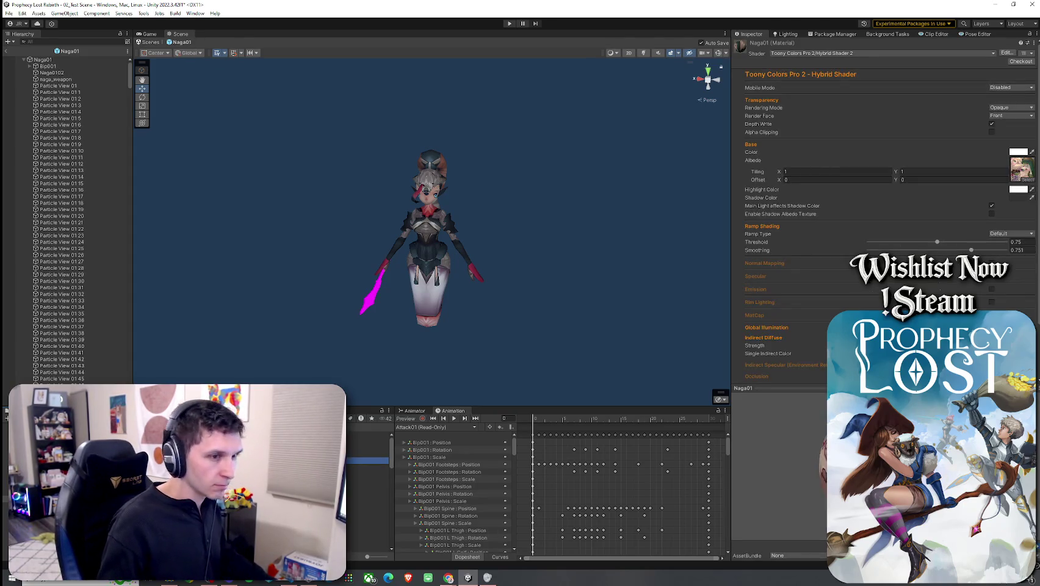
pyautogui.click(65, 60)
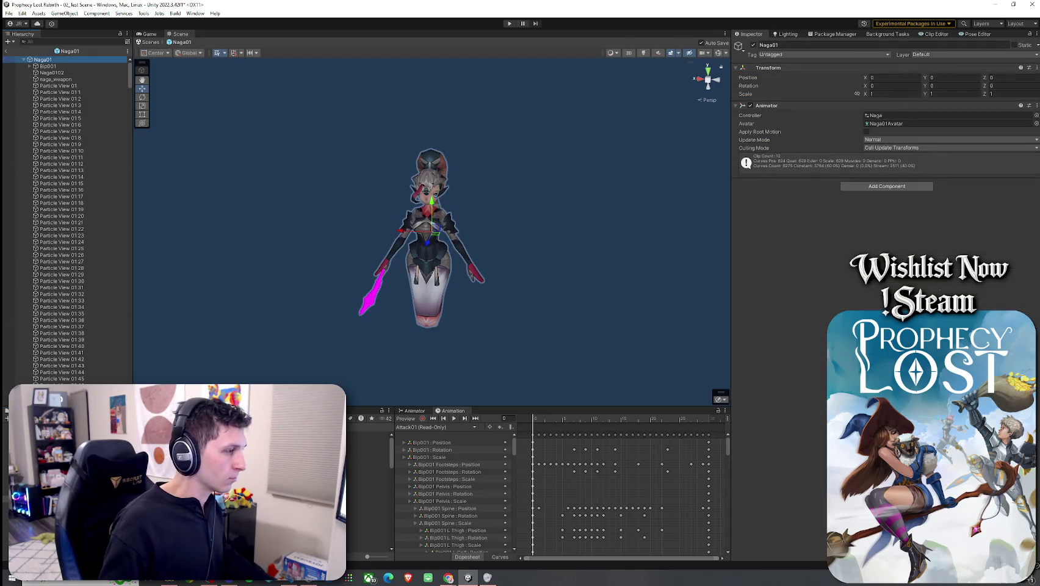
pyautogui.click(367, 461)
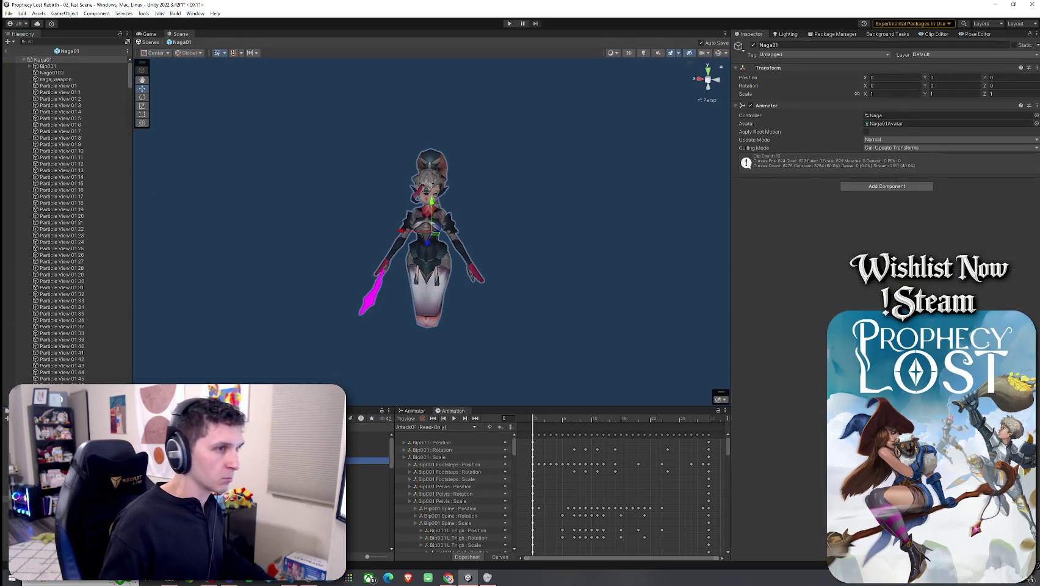
pyautogui.click(55, 69)
pyautogui.click(55, 72)
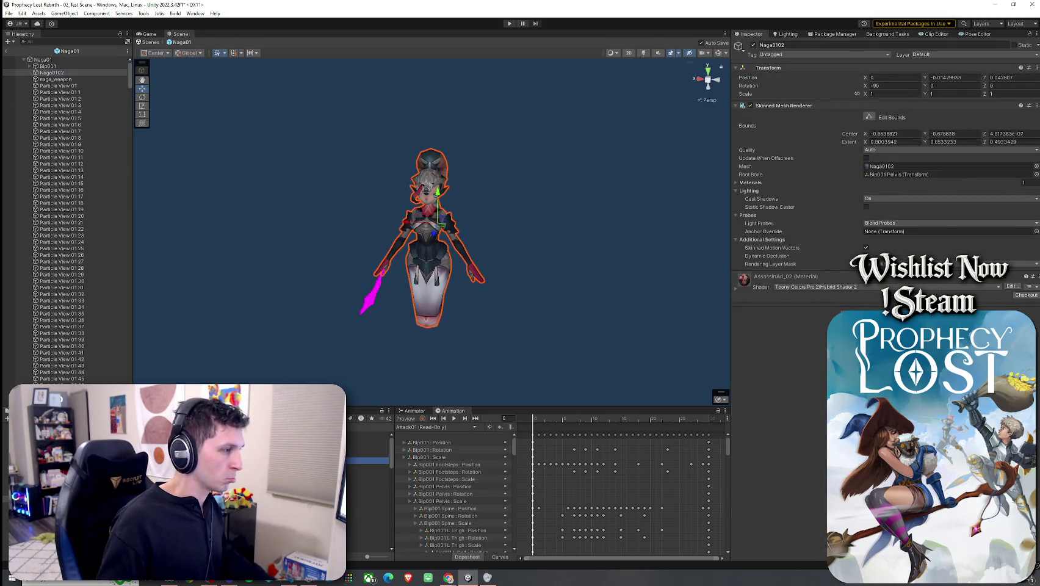
pyautogui.click(809, 281)
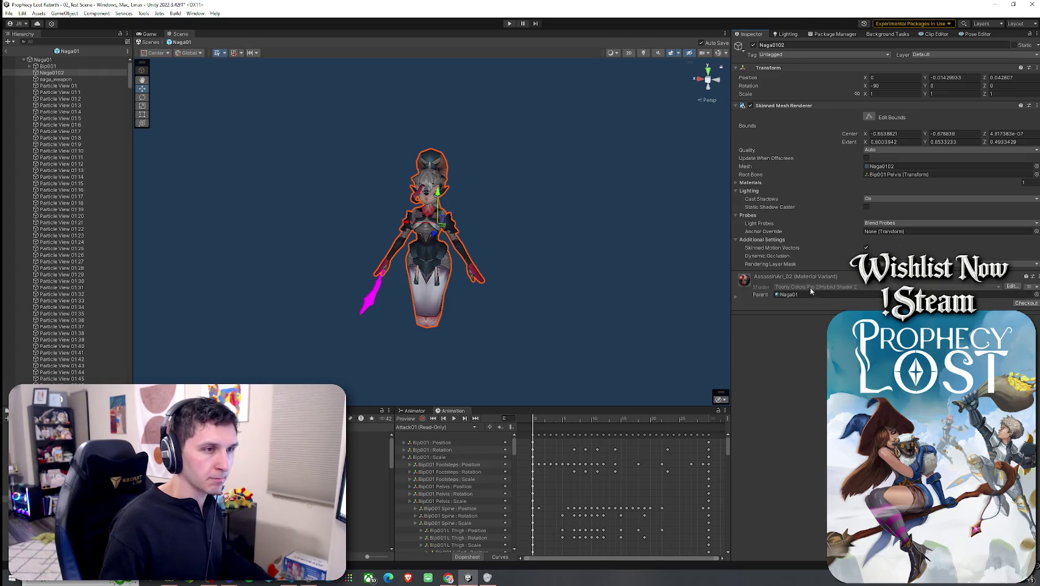
# - Apply the Naga01 material to the naga model, replacing AssassinAri_02
pyautogui.hotkey('ctrl', 'z')
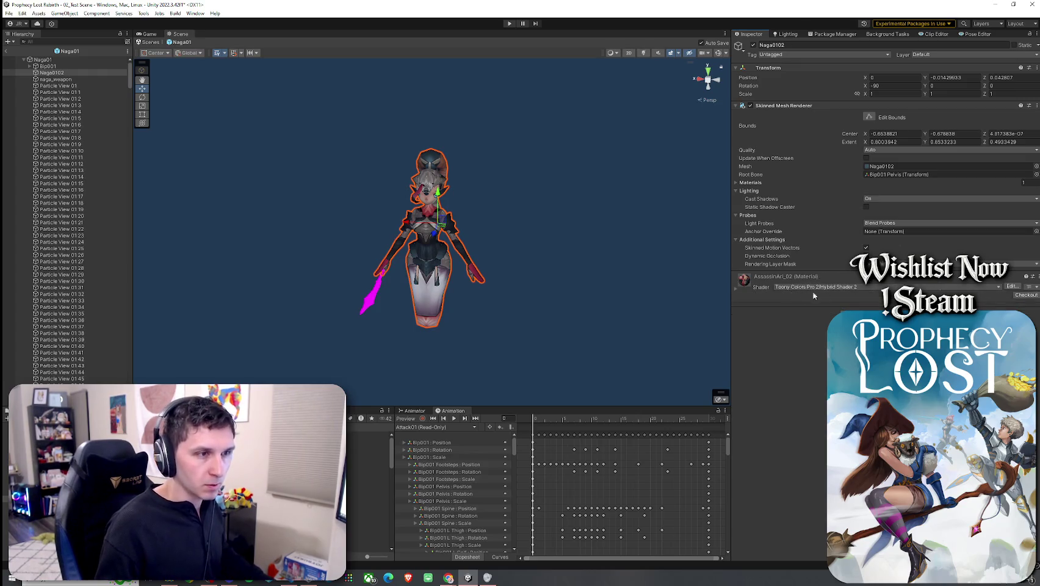
pyautogui.click(1030, 285)
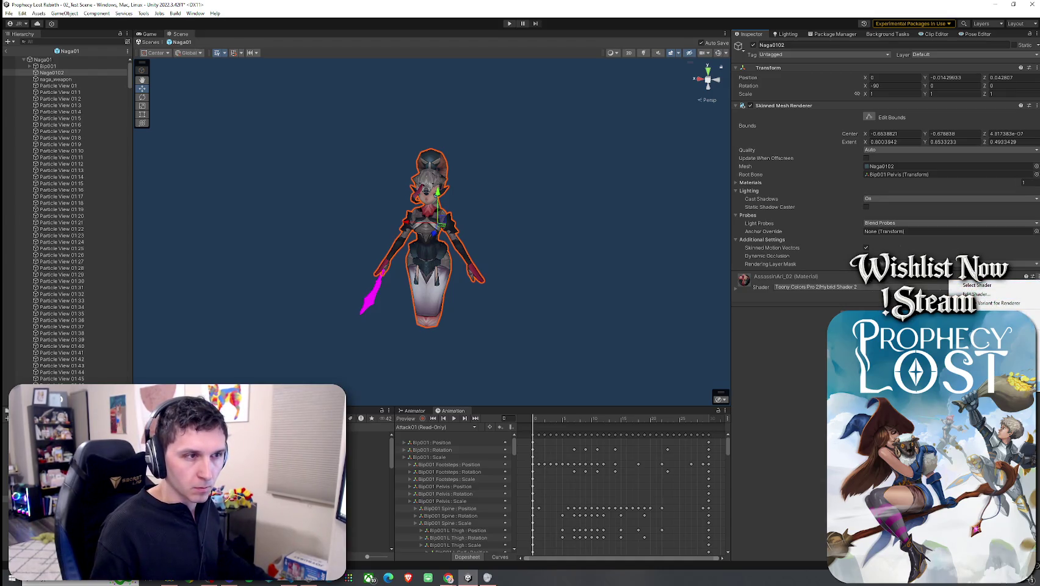
pyautogui.click(991, 303)
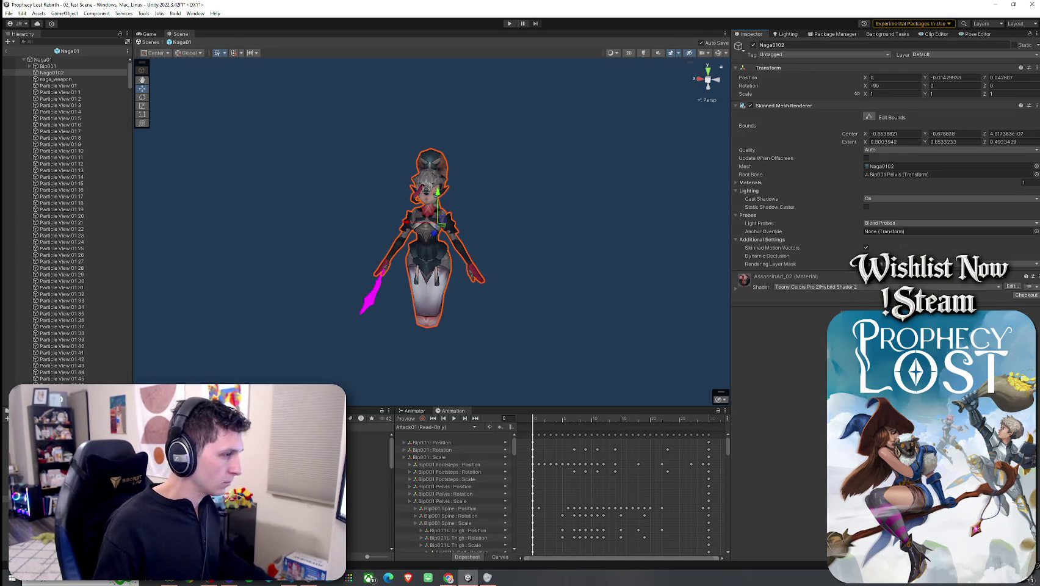
pyautogui.moveTo(789, 348); pyautogui.dragTo(430, 243)
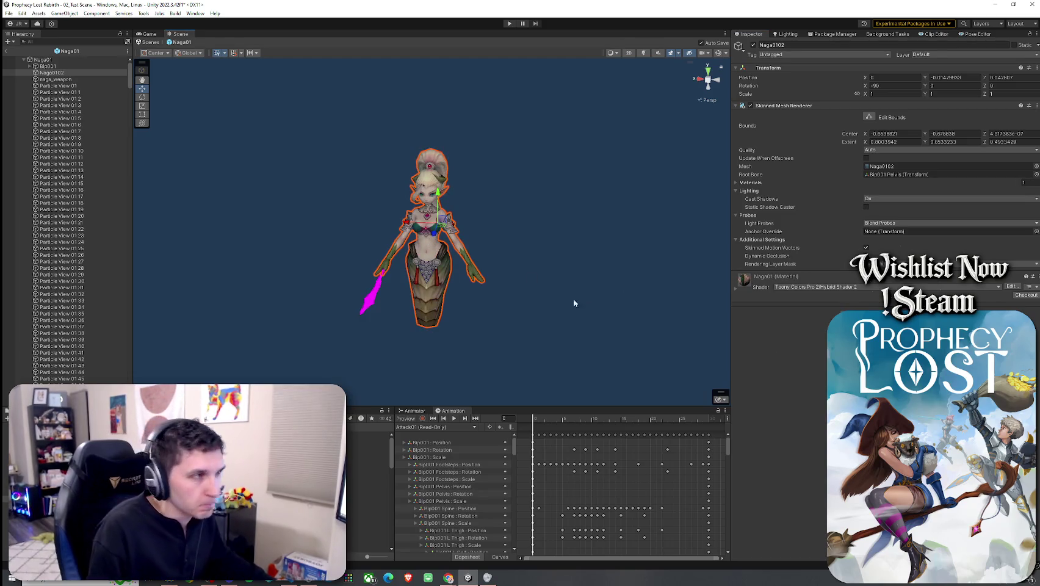
pyautogui.moveTo(515, 289)
pyautogui.mouseDown()
pyautogui.moveTo(429, 308)
pyautogui.moveTo(420, 290)
pyautogui.moveTo(435, 282)
pyautogui.mouseUp()
pyautogui.scroll(5, 429, 309)
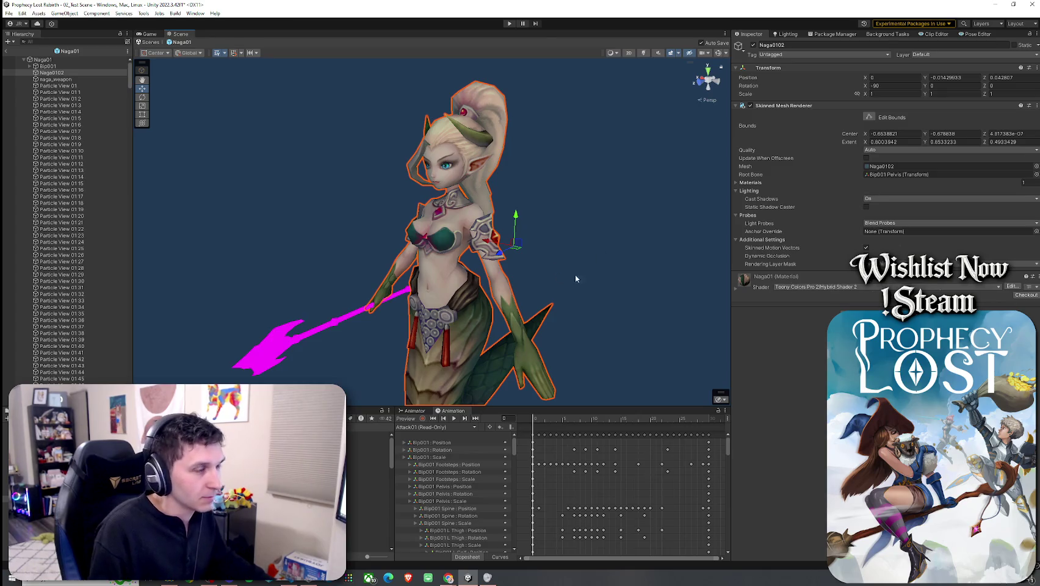
# - Set the naga_weapon material's shader to Toony Colors Pro 2 > Hybrid Shader
pyautogui.click(744, 291)
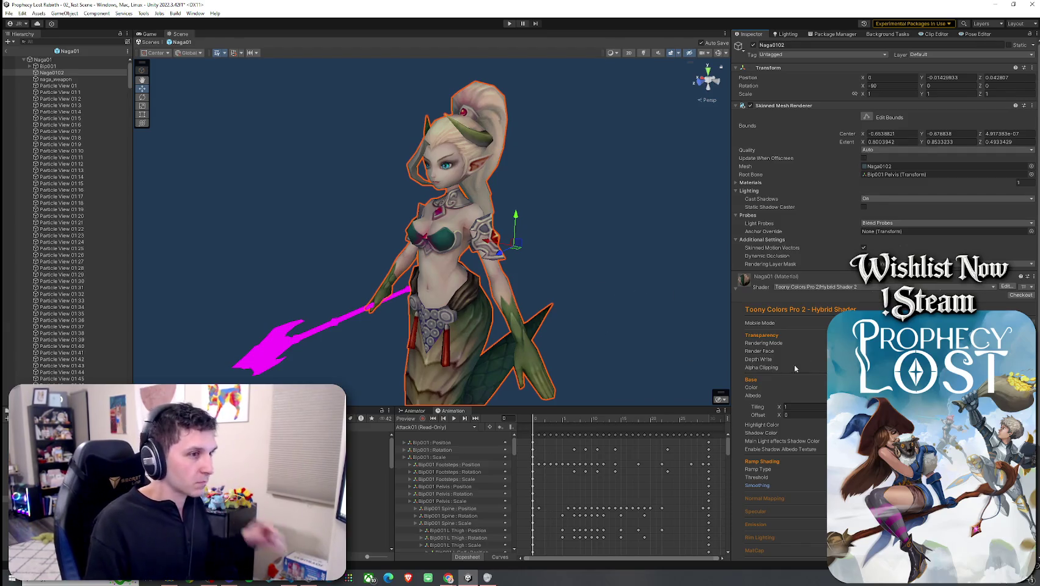
pyautogui.click(295, 347)
pyautogui.click(790, 261)
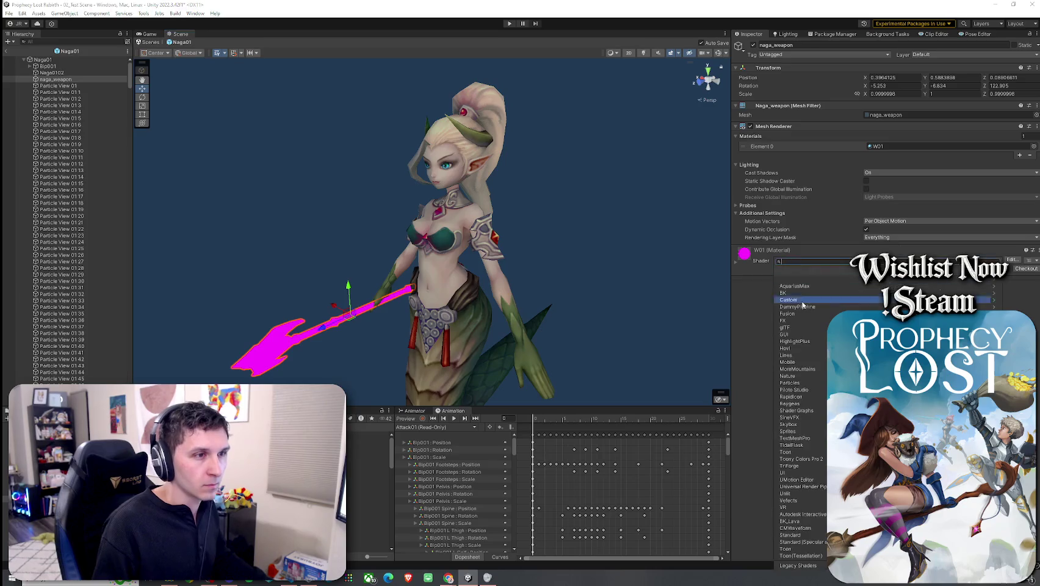
pyautogui.click(814, 460)
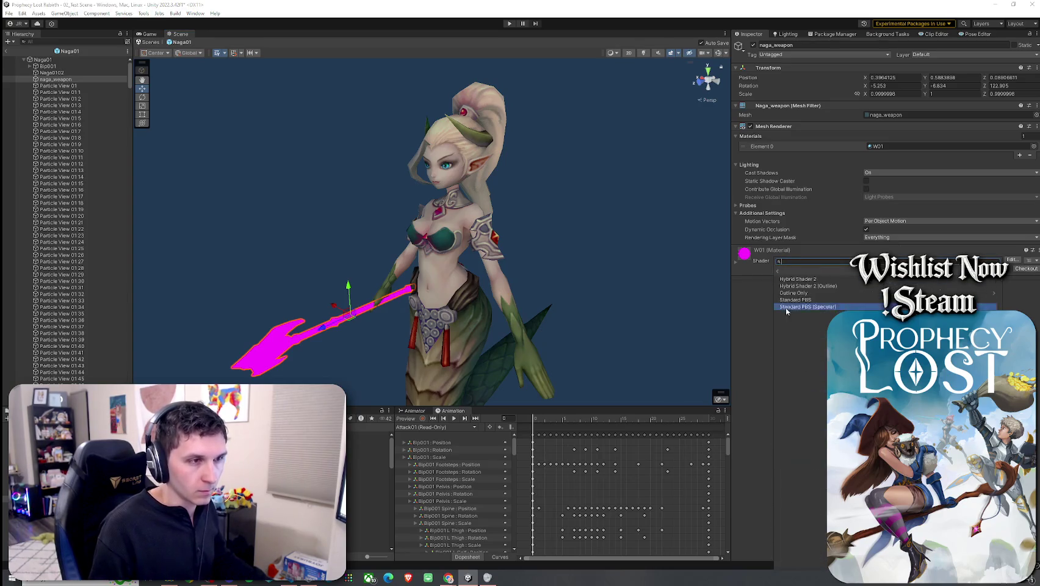
pyautogui.click(797, 281)
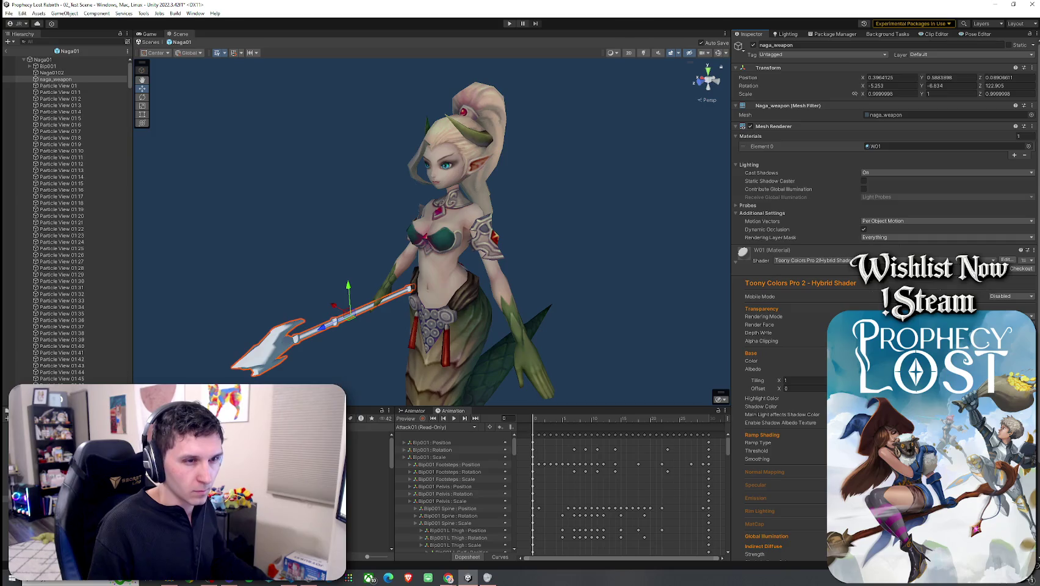
pyautogui.click(1016, 389)
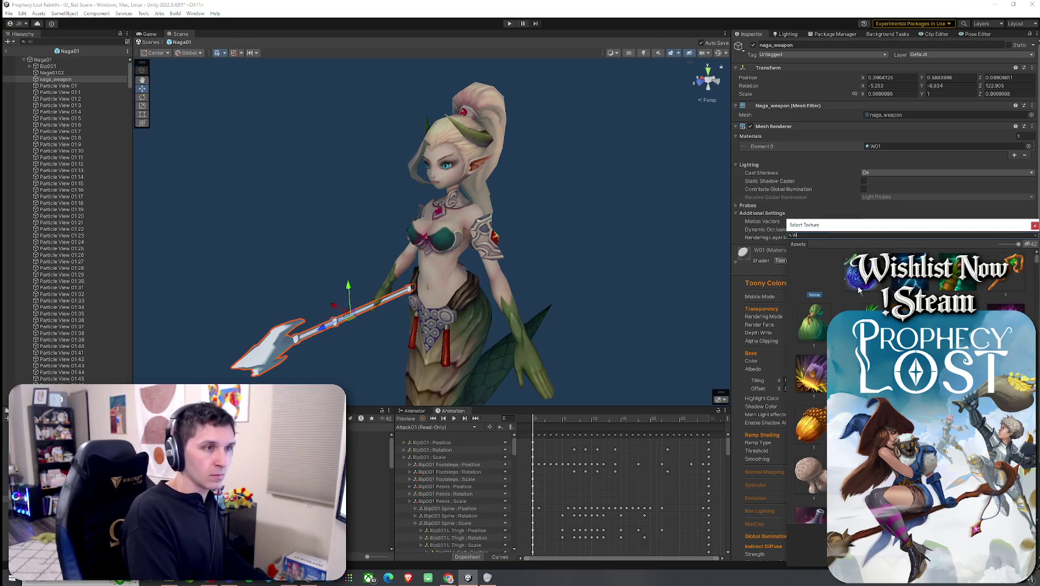
# - Give the weapon its gold W01 texture, check it, and exit to 02_Test Scene
pyautogui.write('01')
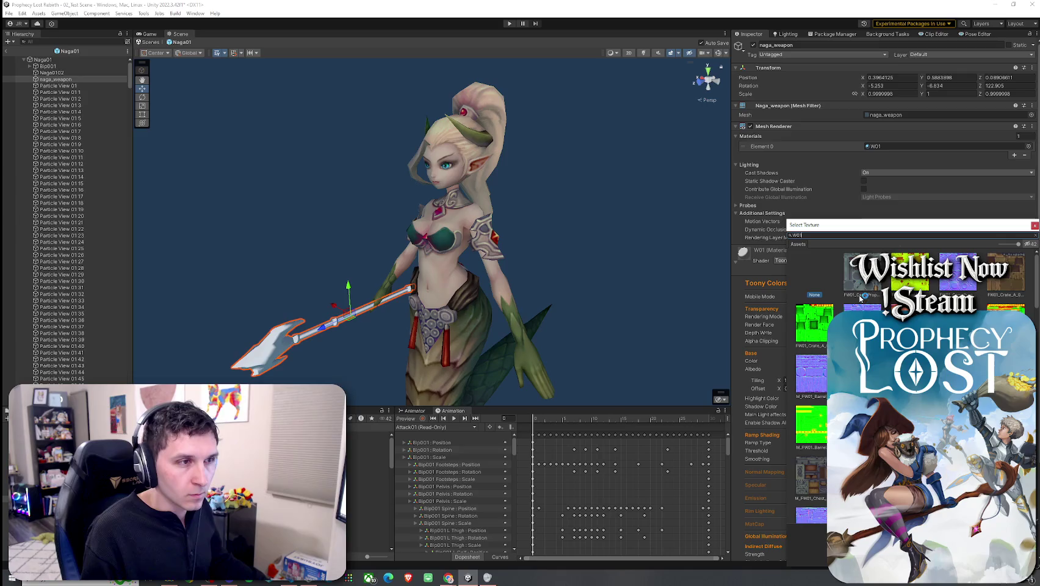
pyautogui.scroll(-5, 854, 396)
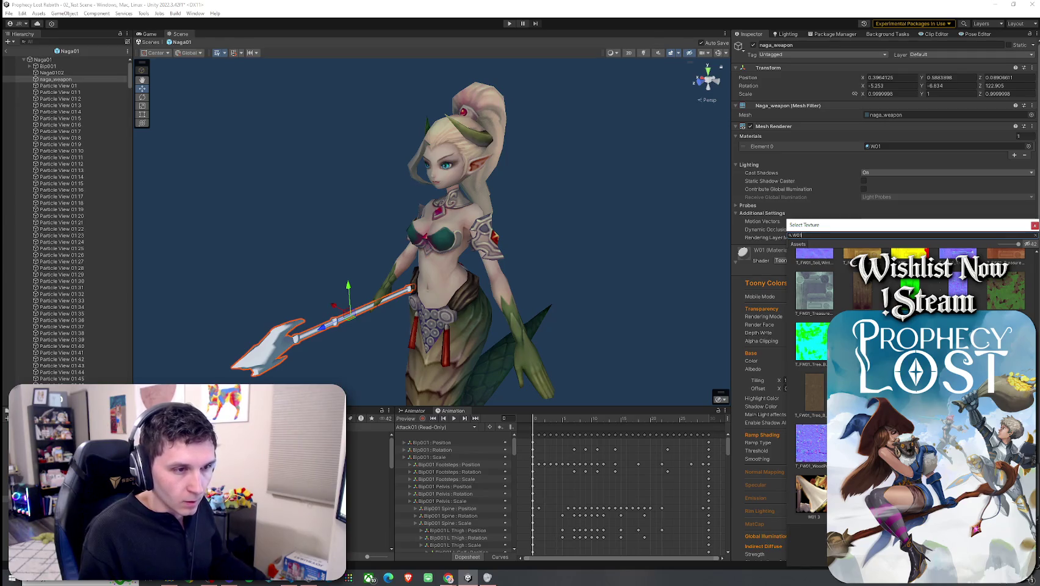
pyautogui.click(808, 543)
pyautogui.moveTo(427, 293)
pyautogui.mouseDown()
pyautogui.moveTo(505, 304)
pyautogui.moveTo(662, 378)
pyautogui.mouseUp()
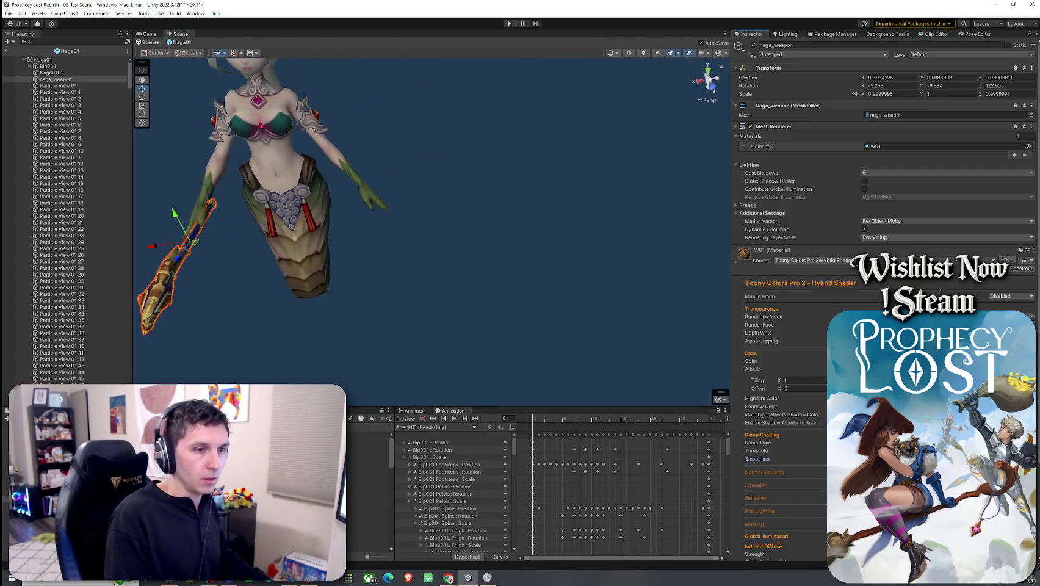
pyautogui.moveTo(427, 220)
pyautogui.mouseDown()
pyautogui.moveTo(475, 221)
pyautogui.moveTo(415, 213)
pyautogui.mouseUp()
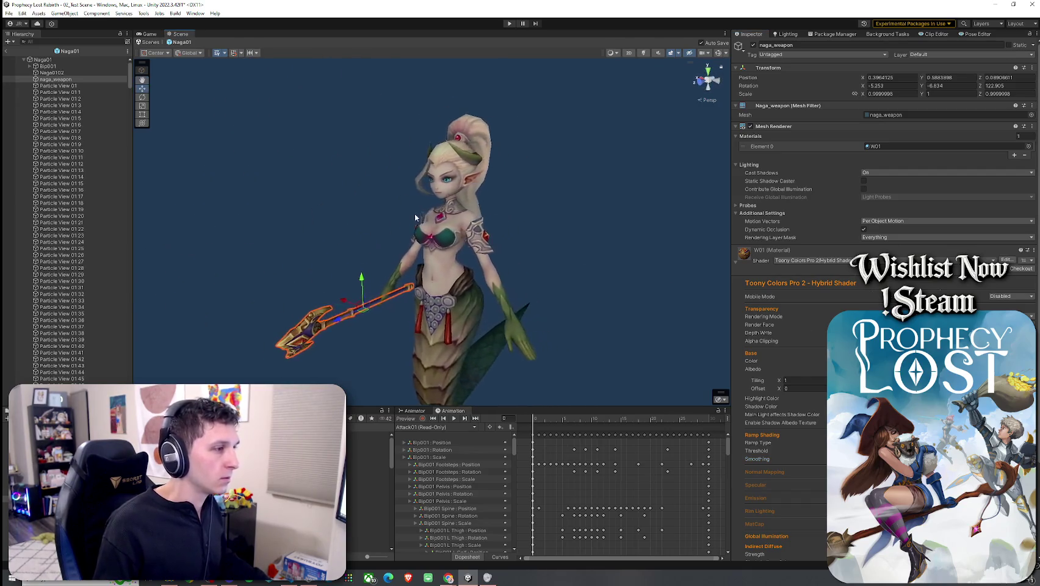
pyautogui.click(7, 51)
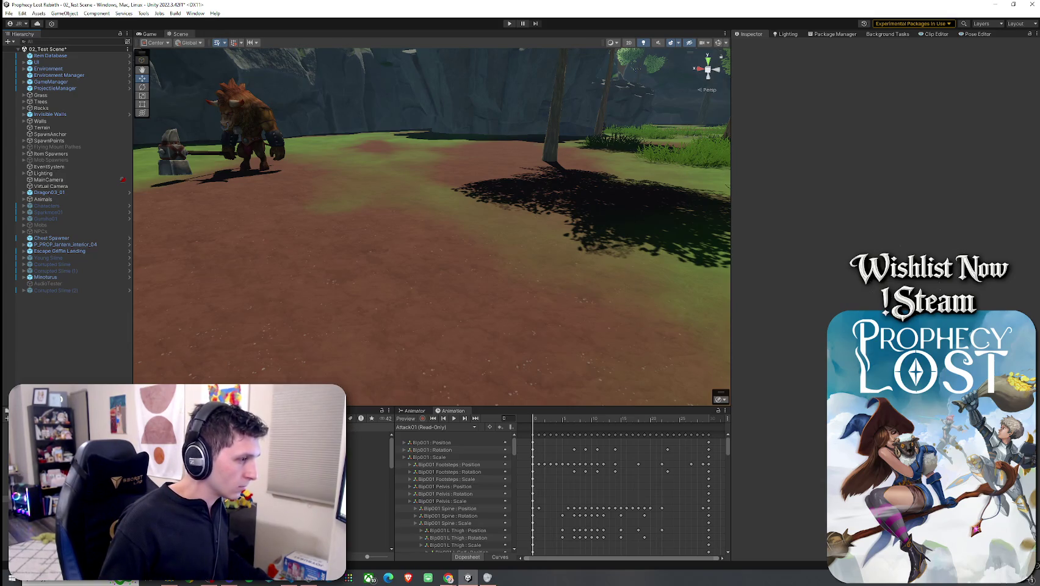
# - Filter the Project assets to Prefab and drag Naga01 into the scene
pyautogui.click(351, 418)
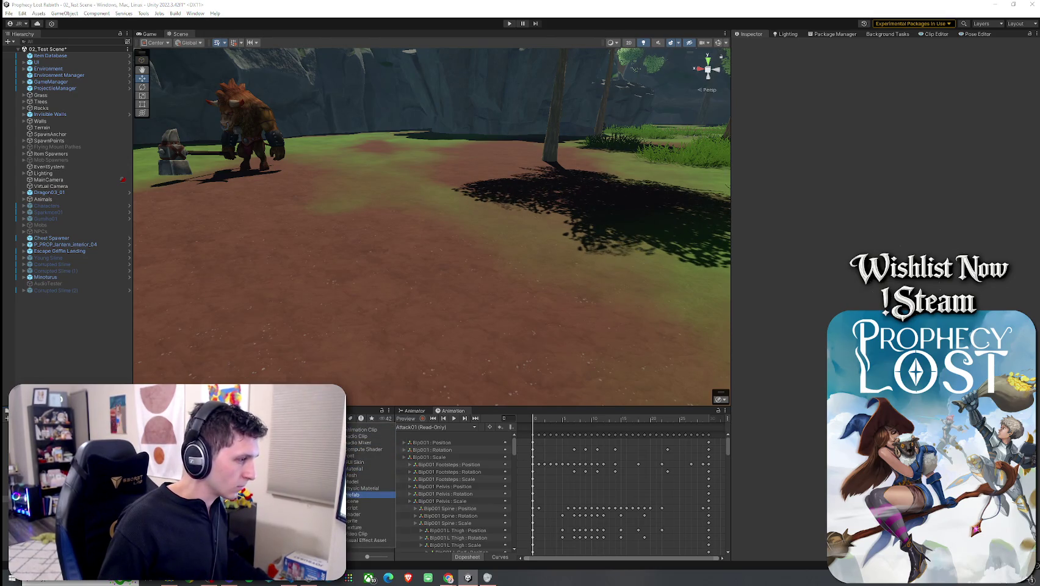
pyautogui.click(354, 494)
pyautogui.moveTo(275, 427)
pyautogui.mouseDown()
pyautogui.moveTo(273, 359)
pyautogui.moveTo(348, 256)
pyautogui.moveTo(379, 267)
pyautogui.mouseUp()
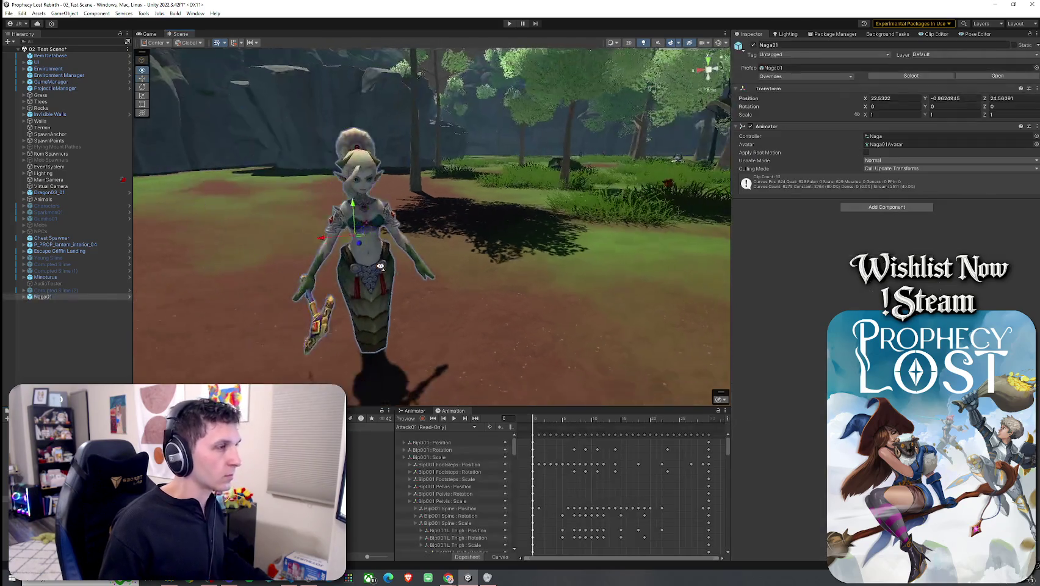
pyautogui.press('f')
# - Reactivate the Mobs group and the mobs Minotaurus01 through Harpy04
pyautogui.click(34, 226)
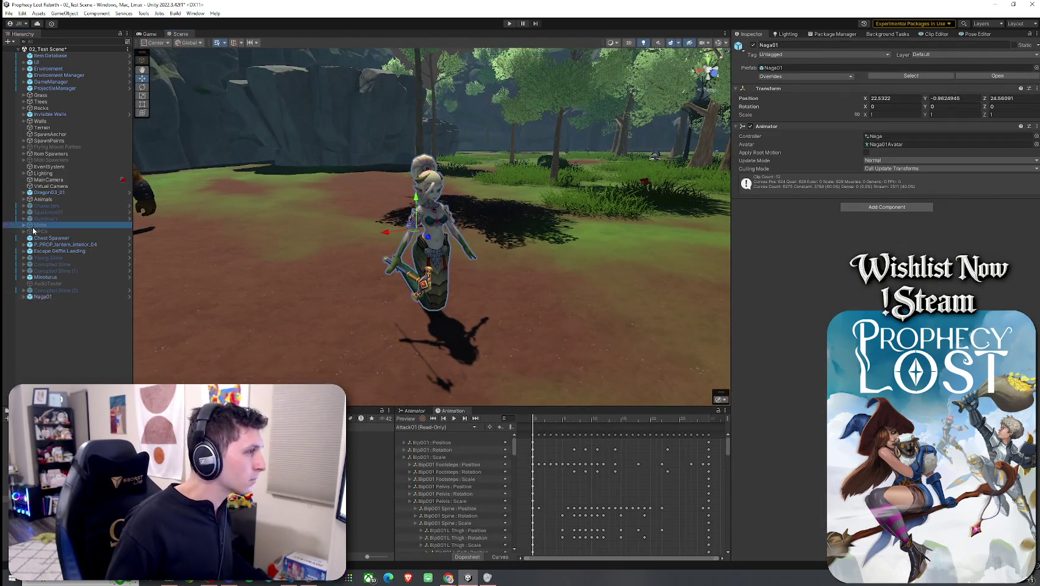
pyautogui.click(24, 225)
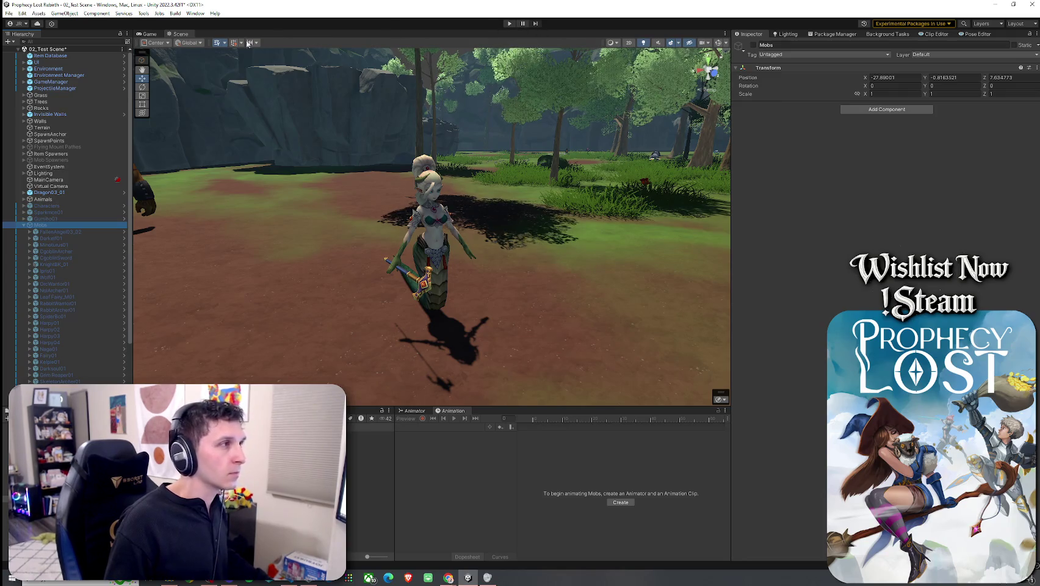
pyautogui.click(753, 45)
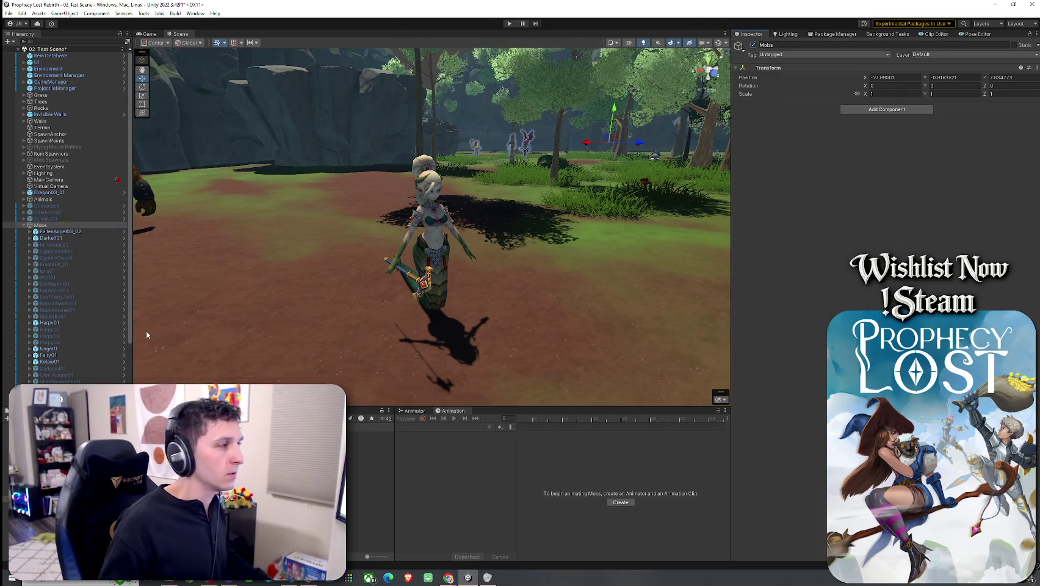
pyautogui.click(68, 244)
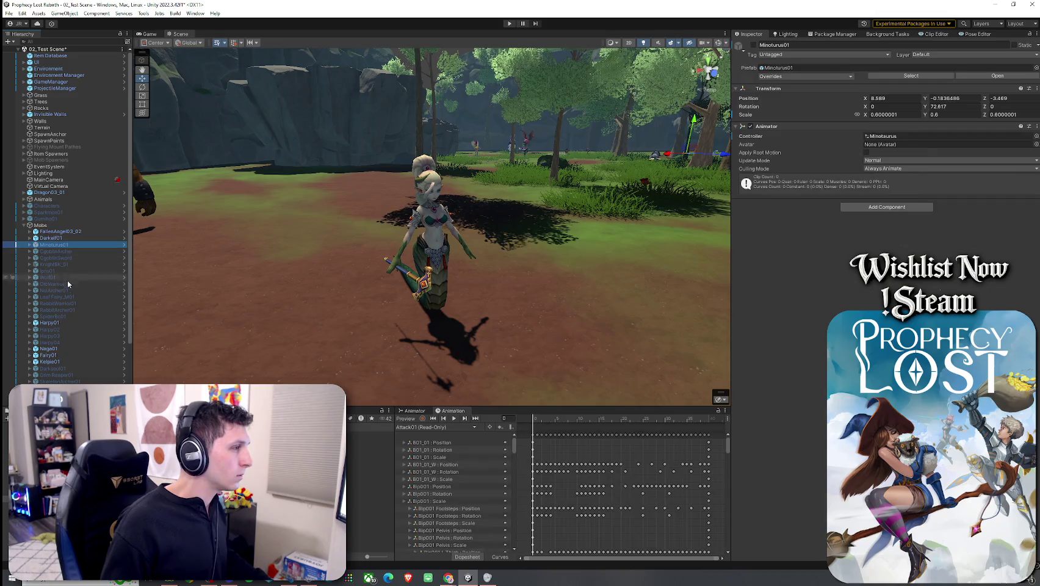
pyautogui.keyDown('shift'); pyautogui.click(69, 341); pyautogui.keyUp('shift')
pyautogui.click(754, 46)
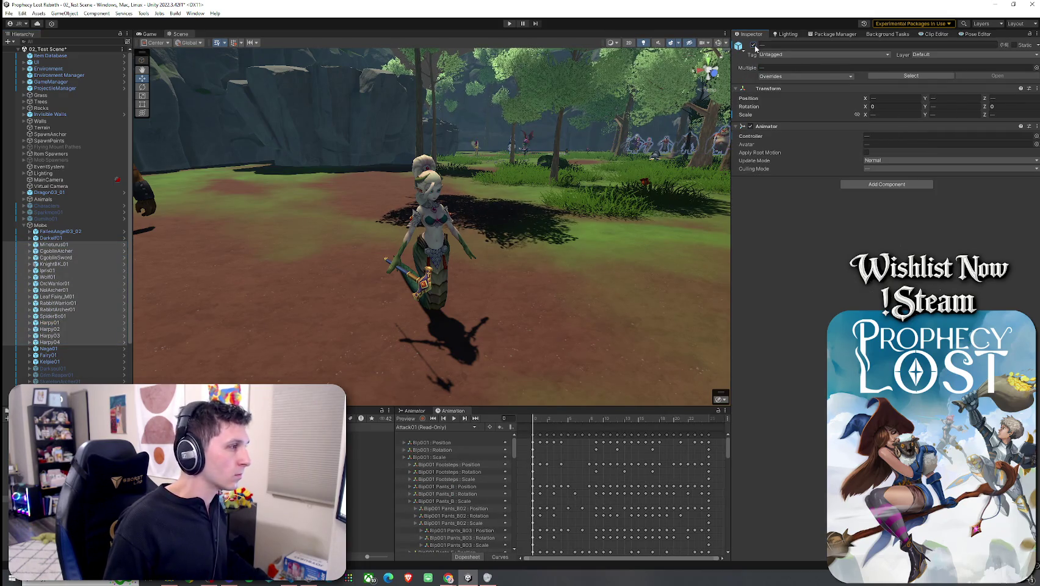
# - Reactivate Darksoul01 through Satyr01 and reselect the placed Naga01
pyautogui.scroll(-3, 115, 319)
pyautogui.click(79, 298)
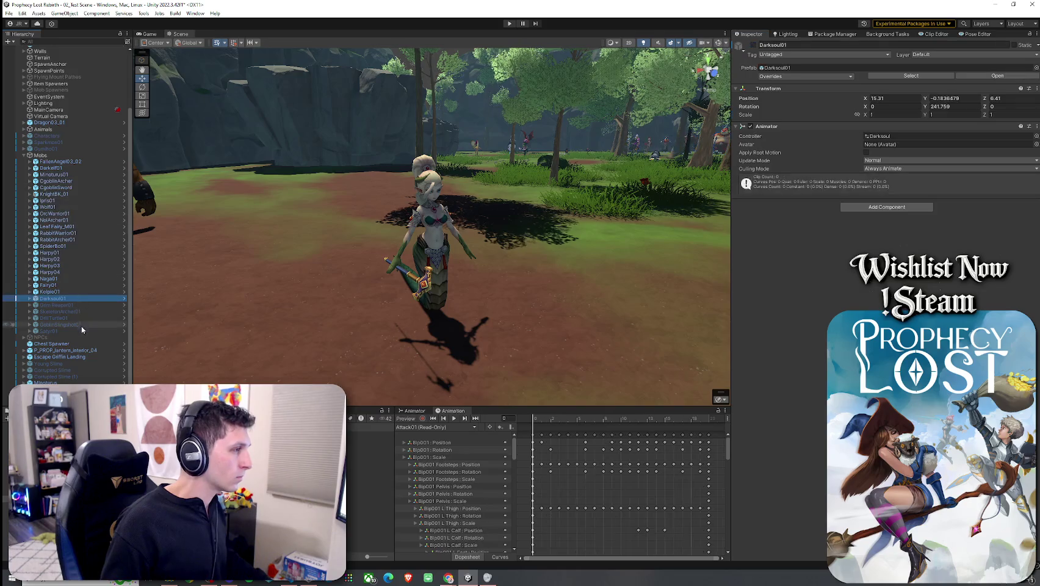
pyautogui.keyDown('shift'); pyautogui.click(81, 330); pyautogui.keyUp('shift')
pyautogui.click(754, 45)
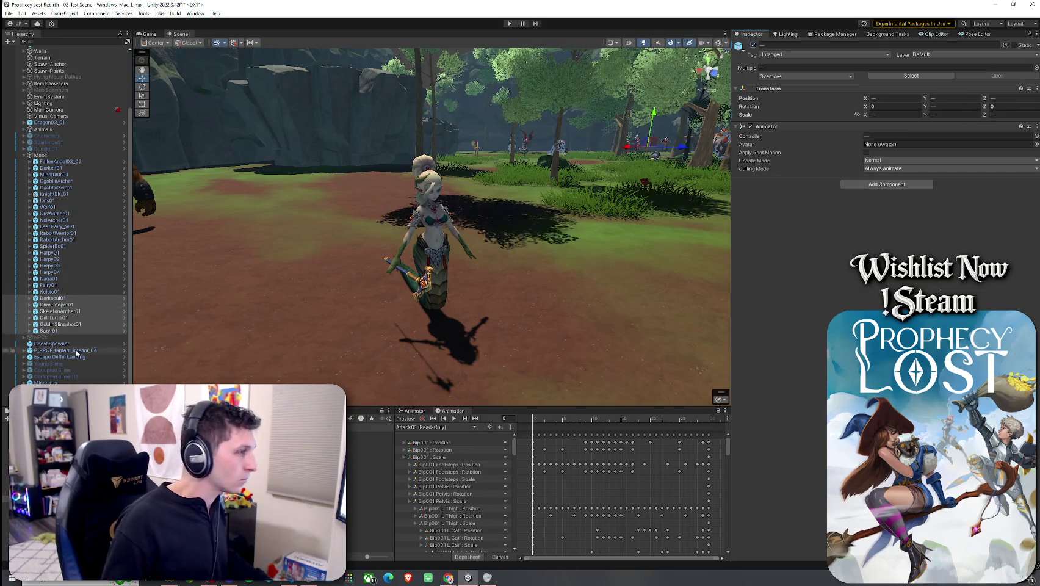
pyautogui.click(420, 231)
pyautogui.scroll(-5, 403, 257)
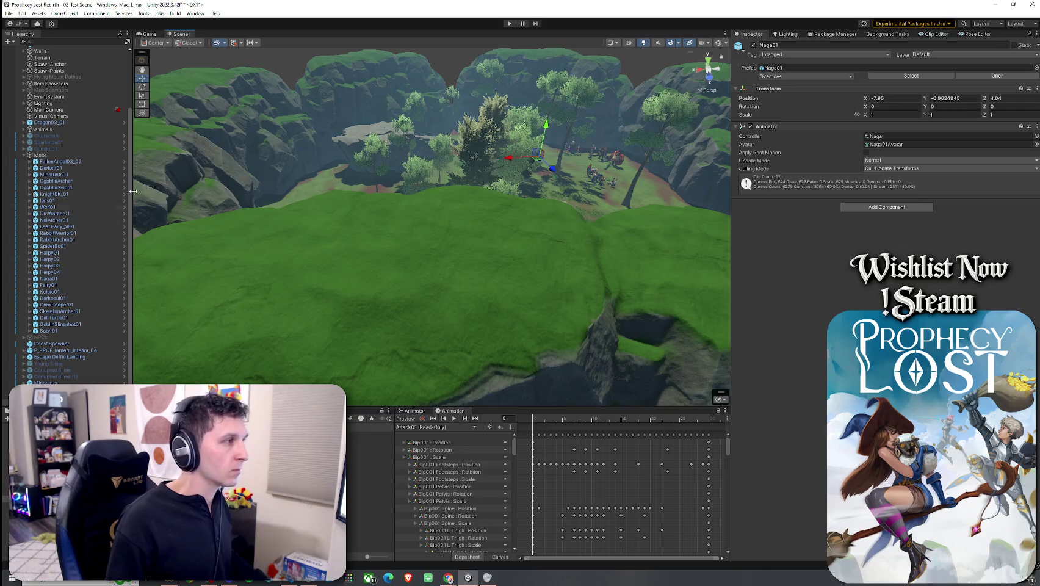
# - Delete the four harpies, Harpy01 through Harpy04, from the scene
pyautogui.doubleClick(41, 155)
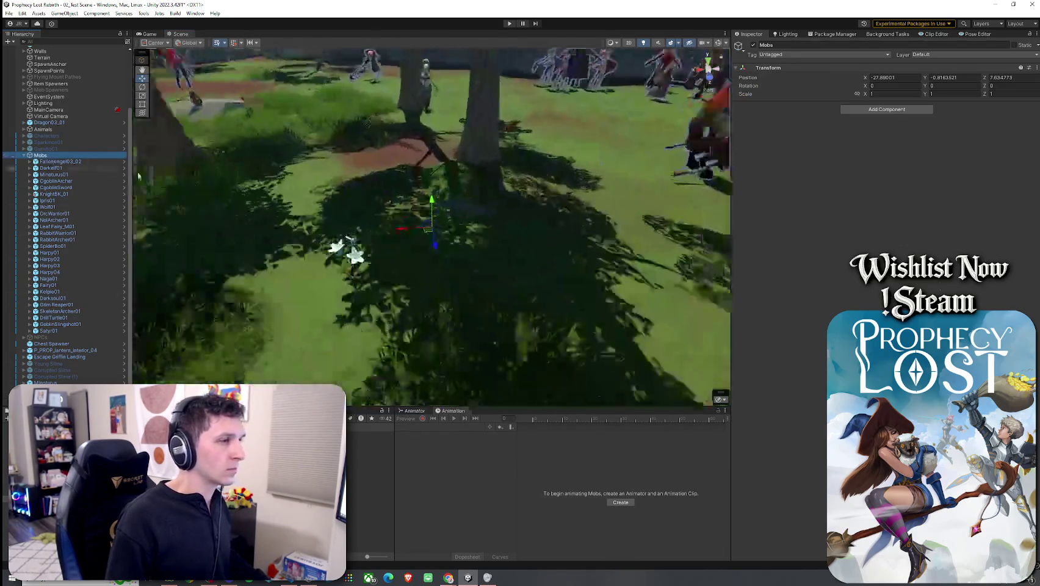
pyautogui.press('w')
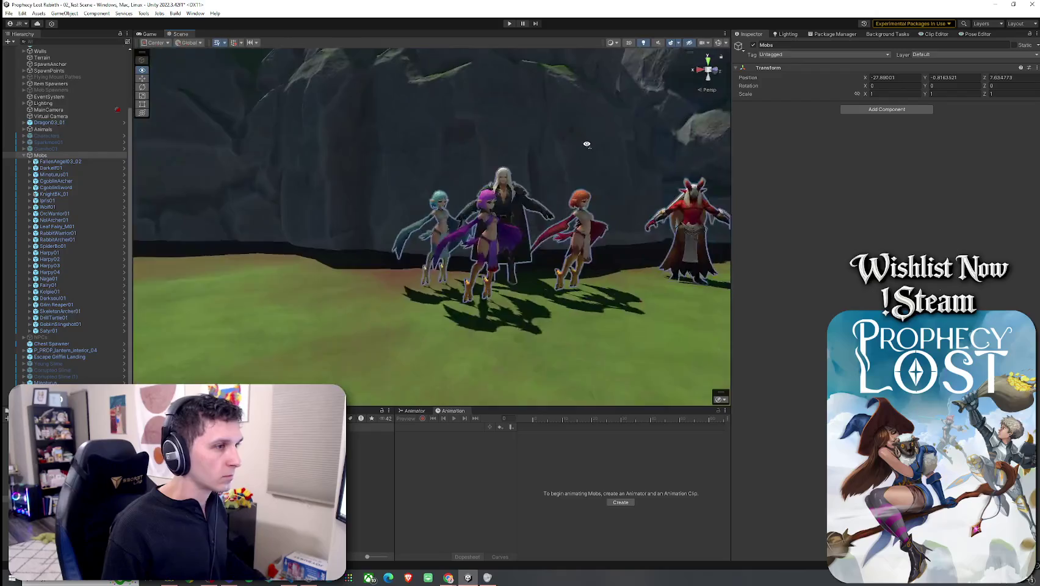
pyautogui.click(415, 238)
pyautogui.keyDown('shift'); pyautogui.click(407, 217); pyautogui.keyUp('shift')
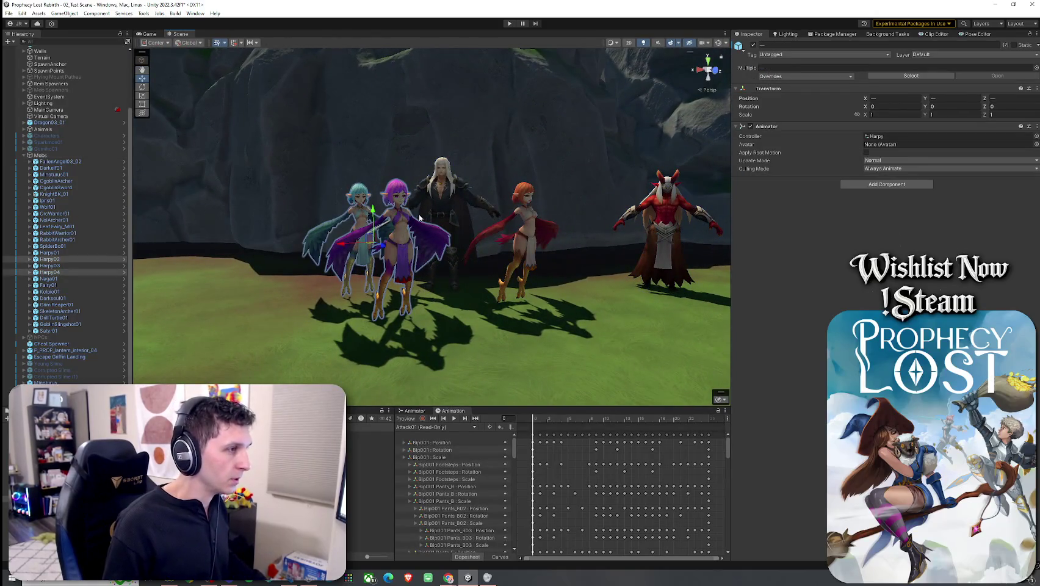
pyautogui.keyDown('shift'); pyautogui.click(523, 213); pyautogui.keyUp('shift')
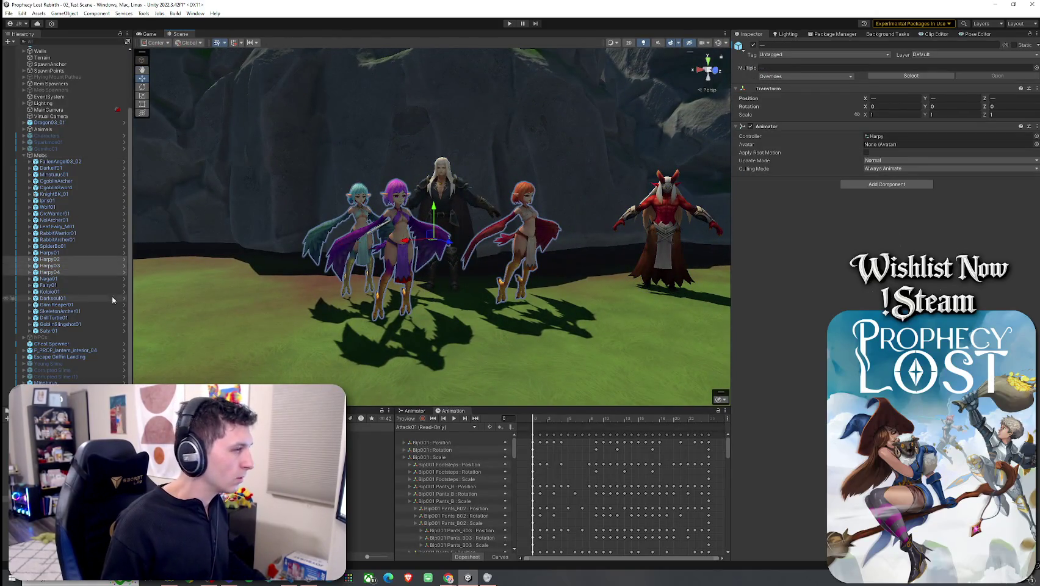
pyautogui.keyDown('shift'); pyautogui.click(65, 254); pyautogui.keyUp('shift')
pyautogui.press('Delete')
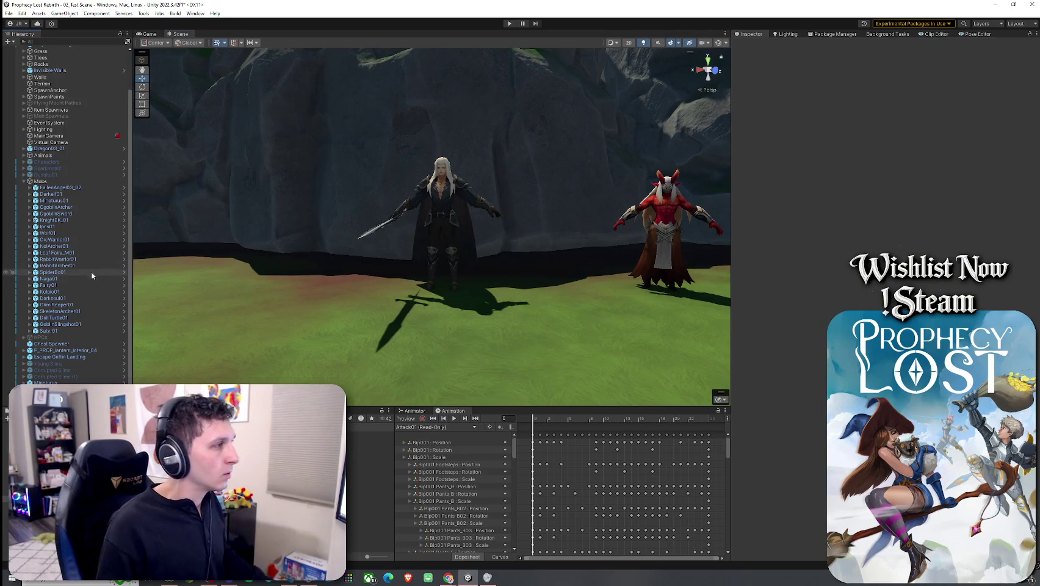
# - Deactivate KnightBK_01 and the red demon Iplis01
pyautogui.click(125, 188)
pyautogui.click(53, 220)
pyautogui.press('f')
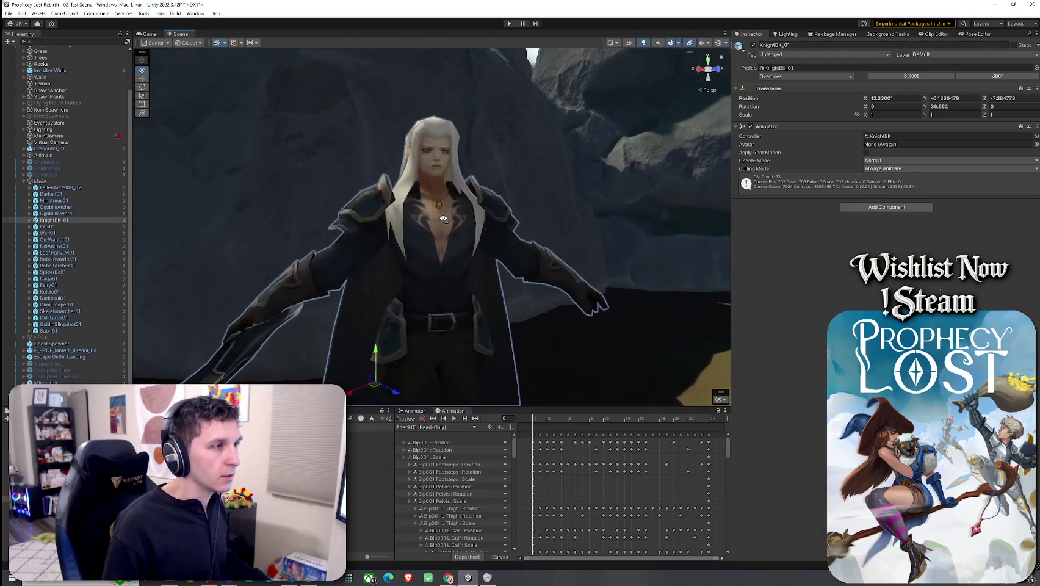
pyautogui.click(754, 45)
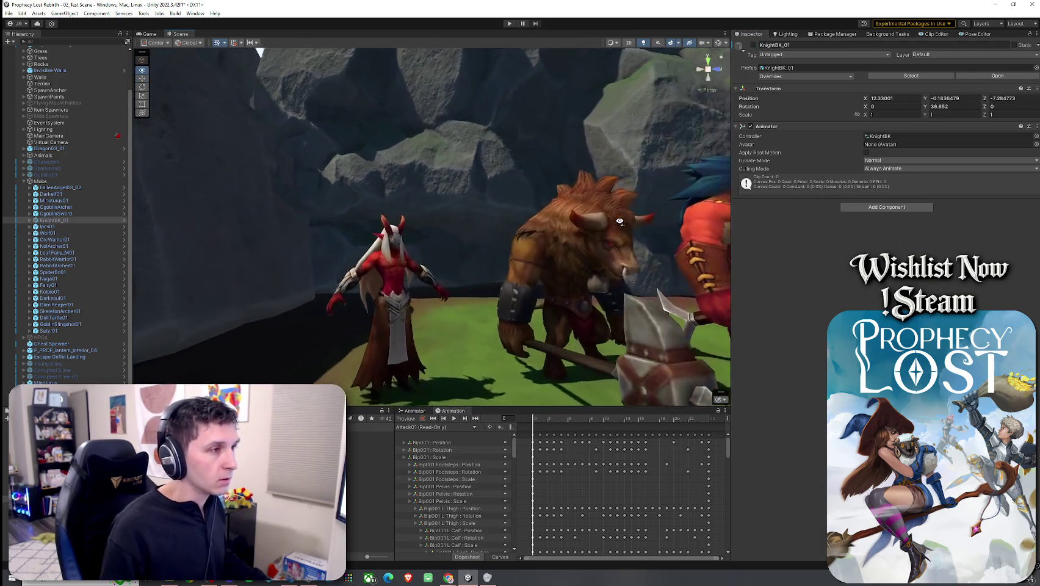
pyautogui.click(342, 274)
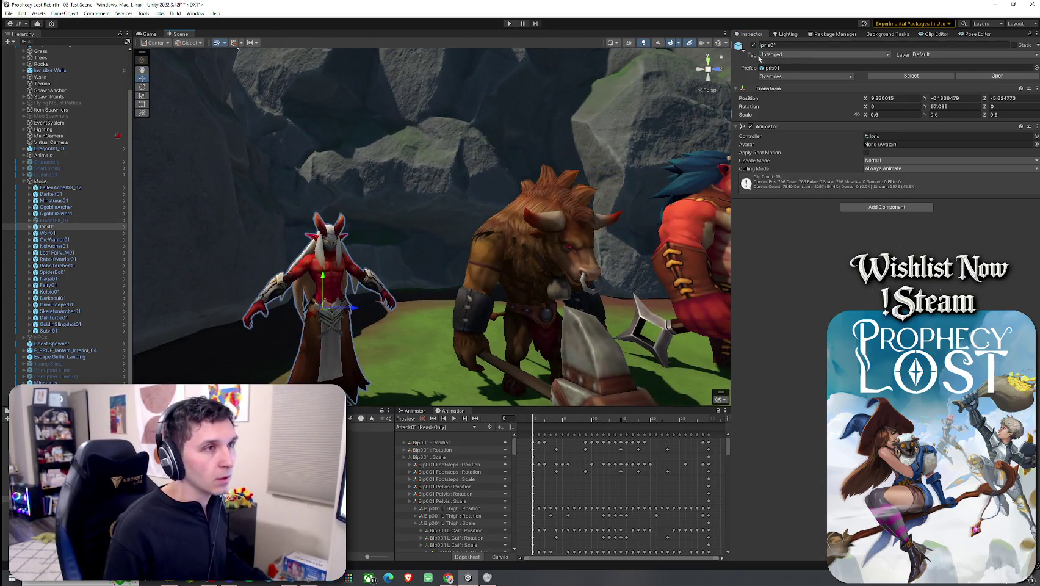
pyautogui.click(754, 45)
# - Delete the minotaur and the winged FallenAngel03_02 mobs
pyautogui.click(58, 200)
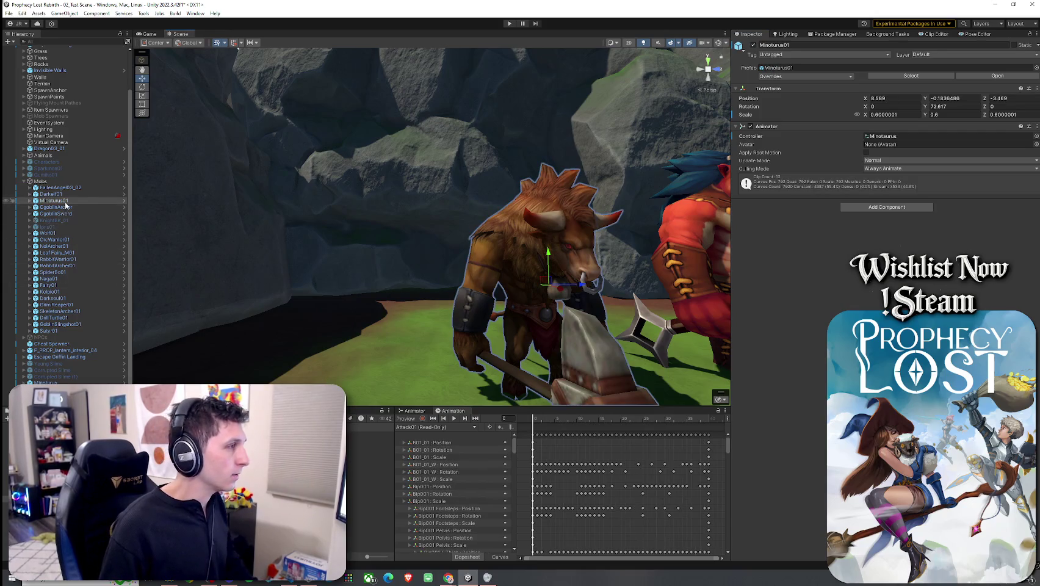
pyautogui.press('Delete')
pyautogui.press('f')
pyautogui.moveTo(219, 206); pyautogui.dragTo(631, 205)
pyautogui.scroll(-6, 631, 205)
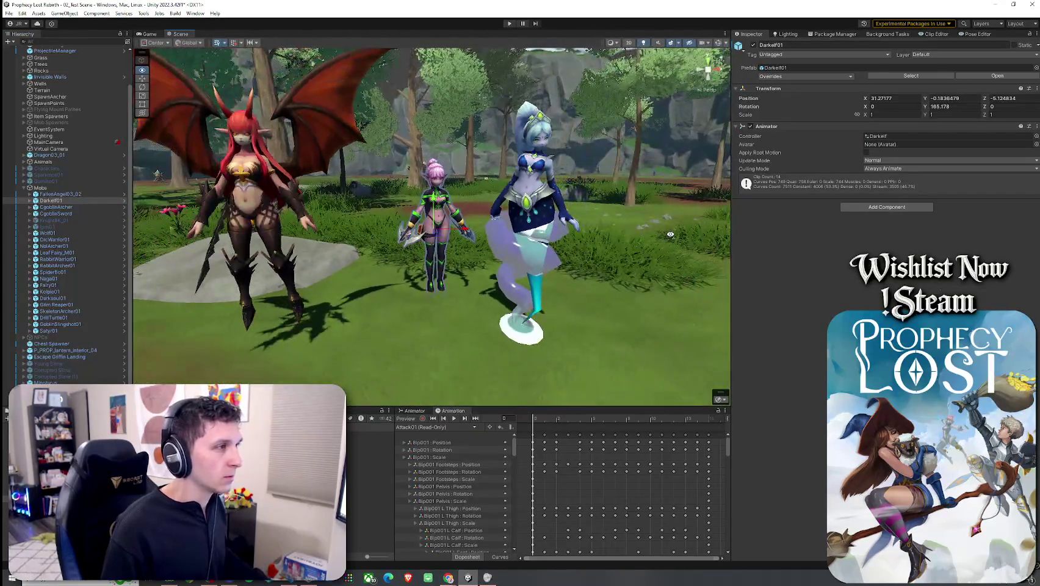
pyautogui.moveTo(670, 235); pyautogui.dragTo(427, 232)
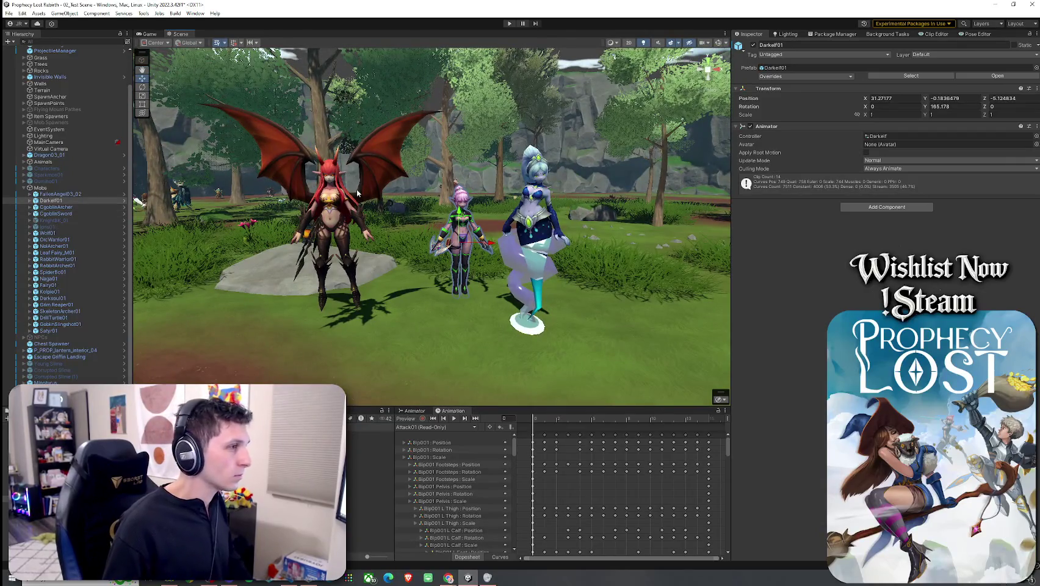
pyautogui.click(60, 193)
pyautogui.press('Delete')
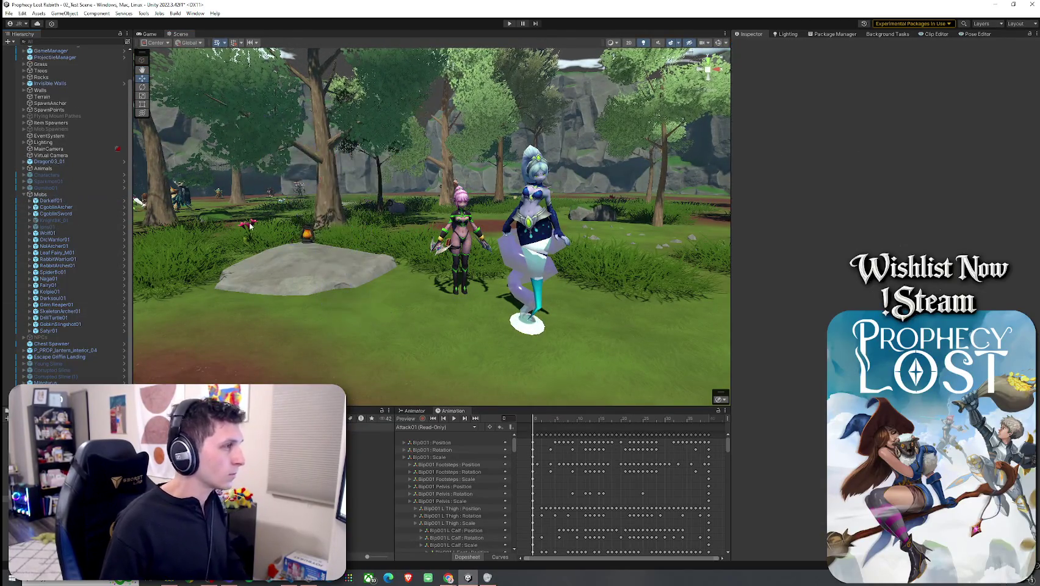
# - Move the naga from beside the tree over to the stone
pyautogui.click(531, 206)
pyautogui.moveTo(487, 216)
pyautogui.mouseDown()
pyautogui.moveTo(266, 217)
pyautogui.moveTo(458, 196)
pyautogui.mouseUp()
pyautogui.press('f')
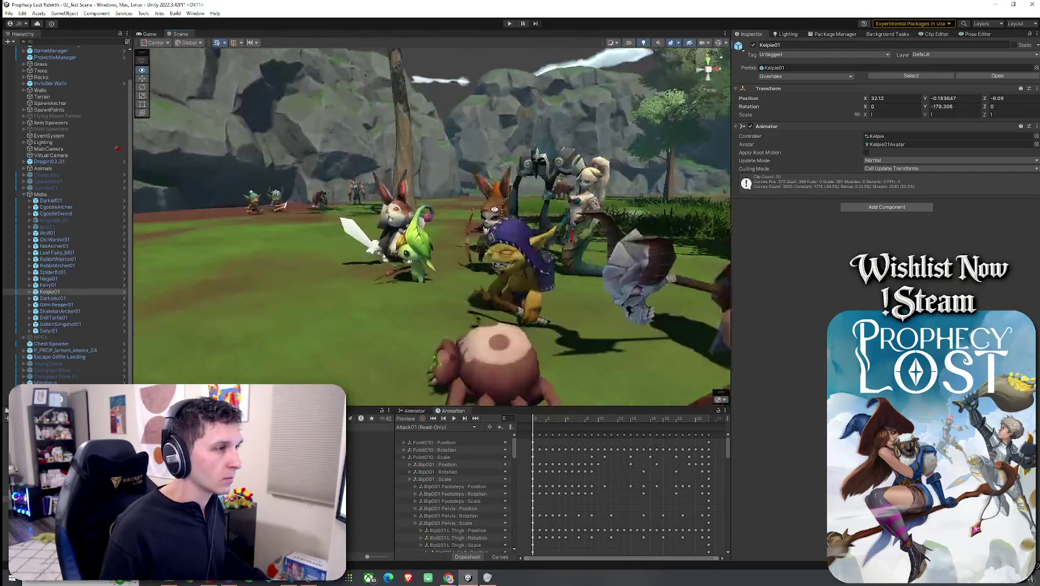
pyautogui.moveTo(537, 246)
pyautogui.mouseDown()
pyautogui.moveTo(585, 256)
pyautogui.moveTo(217, 272)
pyautogui.mouseUp()
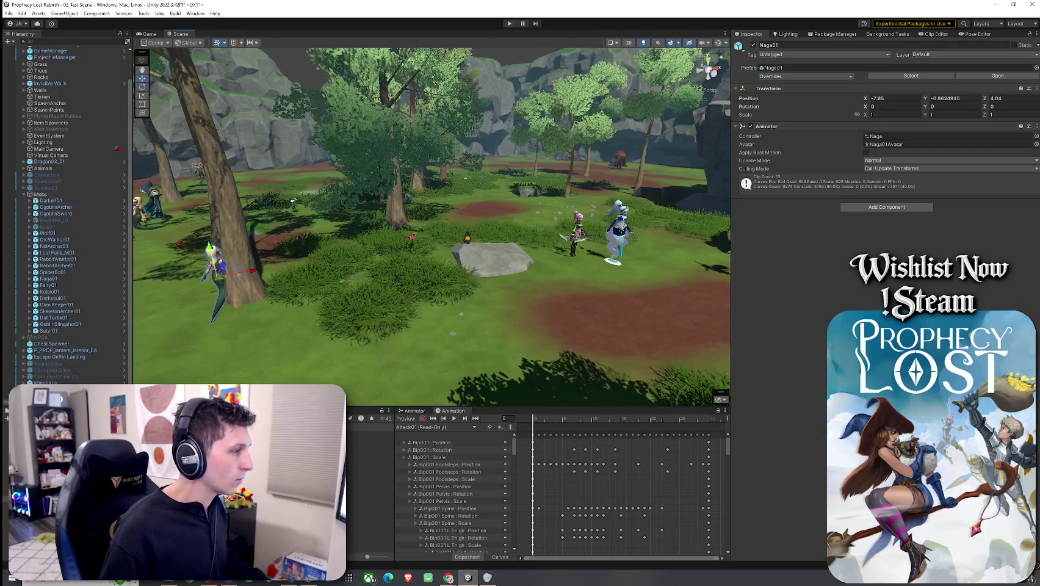
pyautogui.moveTo(227, 280)
pyautogui.mouseDown()
pyautogui.moveTo(555, 254)
pyautogui.moveTo(580, 272)
pyautogui.moveTo(557, 282)
pyautogui.moveTo(342, 271)
pyautogui.mouseUp()
pyautogui.press('e')
# - Move Satyr01 to the right of the mob group
pyautogui.doubleClick(56, 305)
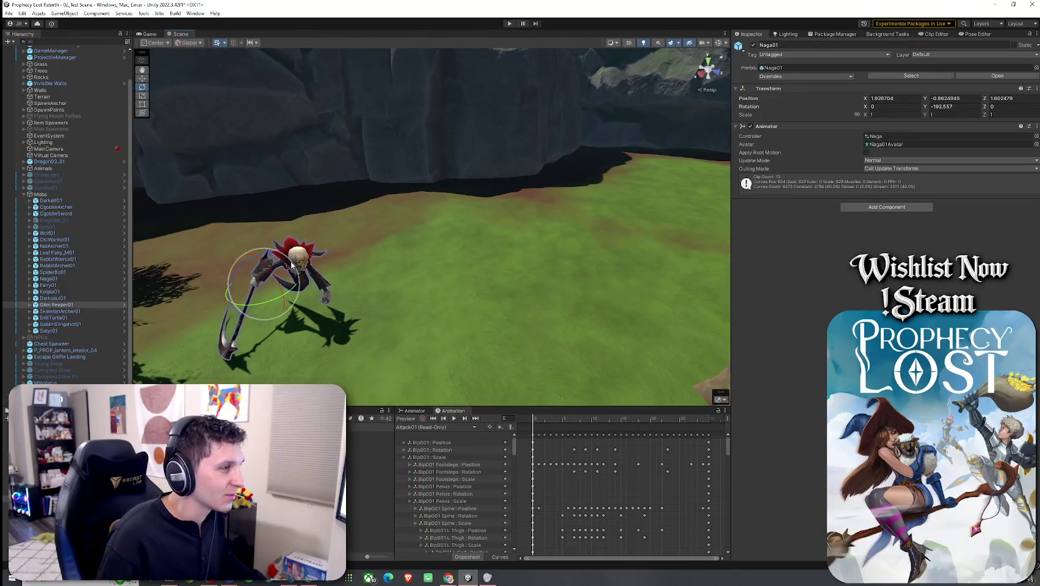
pyautogui.click(95, 305)
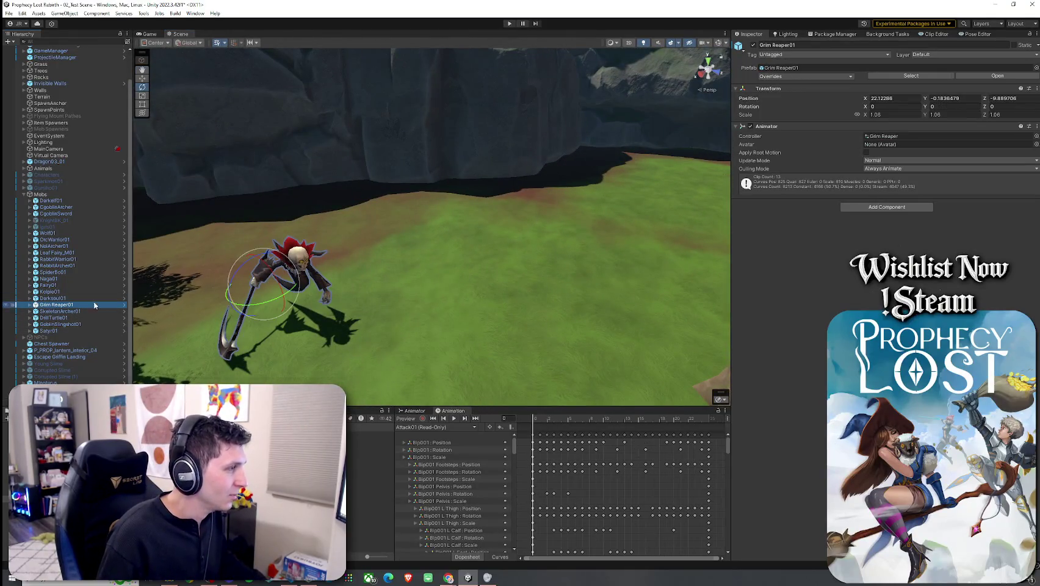
pyautogui.click(272, 297)
pyautogui.moveTo(263, 295)
pyautogui.mouseDown()
pyautogui.moveTo(528, 246)
pyautogui.moveTo(667, 256)
pyautogui.mouseUp()
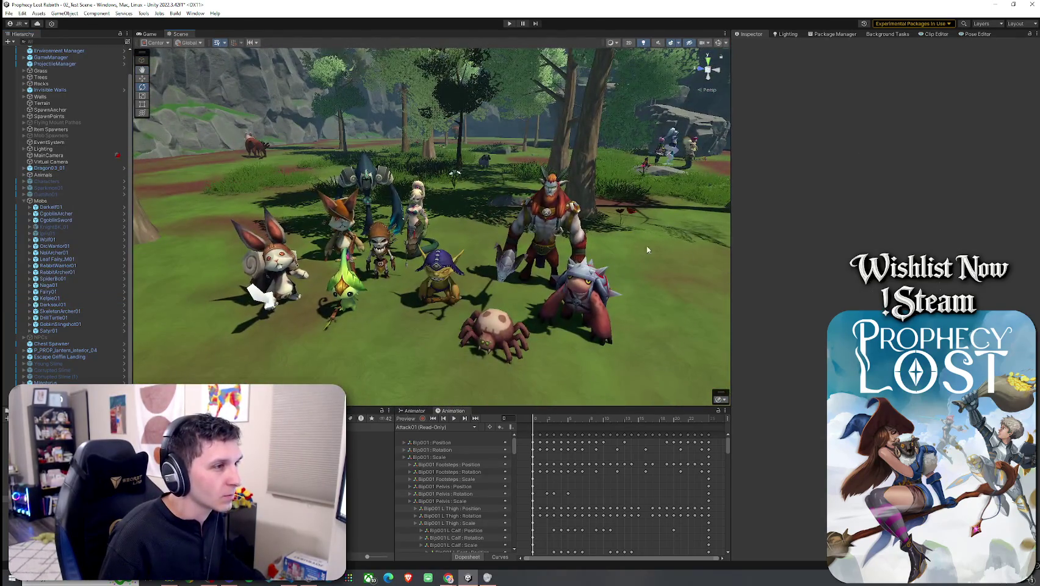
pyautogui.click(543, 215)
pyautogui.press('w')
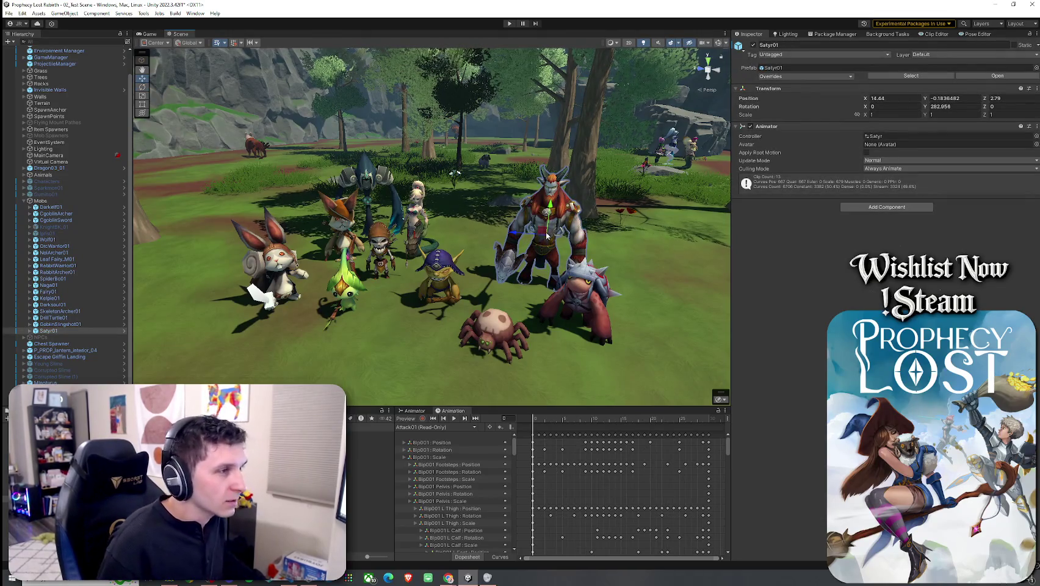
pyautogui.scroll(-3, 547, 235)
pyautogui.scroll(4, 547, 256)
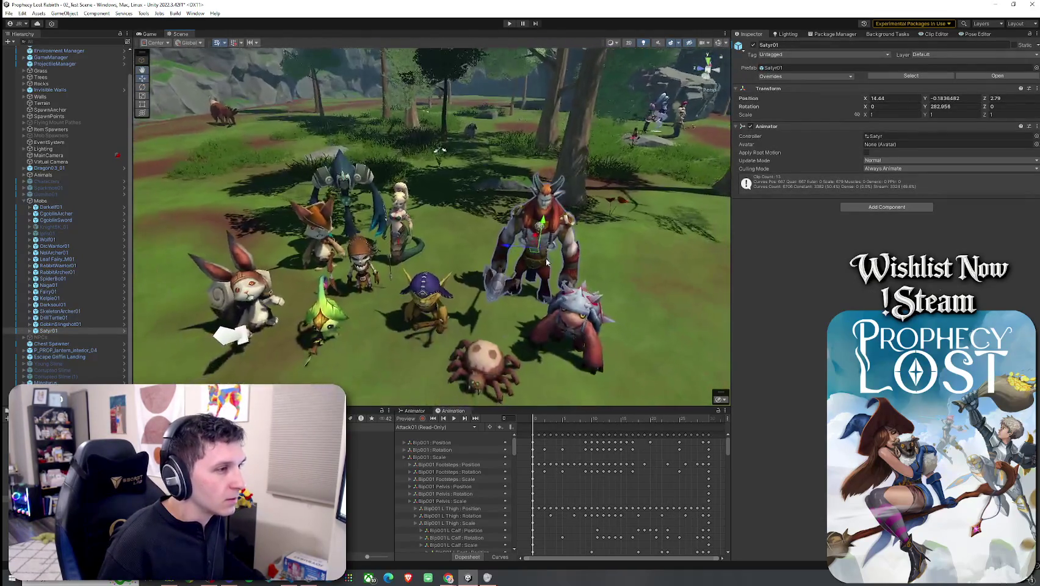
pyautogui.moveTo(547, 263); pyautogui.dragTo(696, 232)
# - Delete GoblinSlingshot01 and SkeletonArcher01, and move Darksoul01 near the tree
pyautogui.click(441, 296)
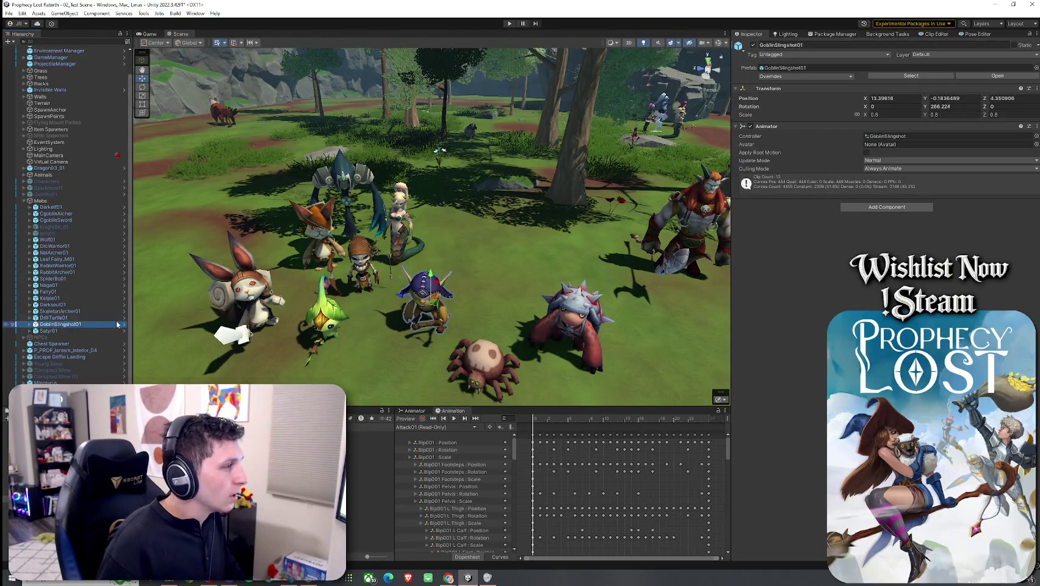
pyautogui.press('Delete')
pyautogui.click(364, 271)
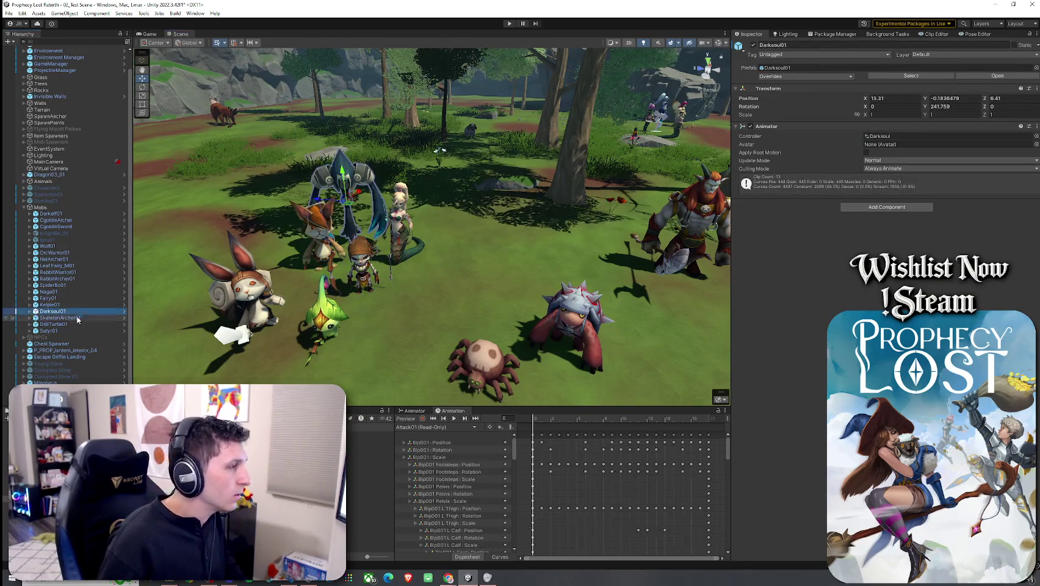
pyautogui.press('Delete')
pyautogui.click(337, 199)
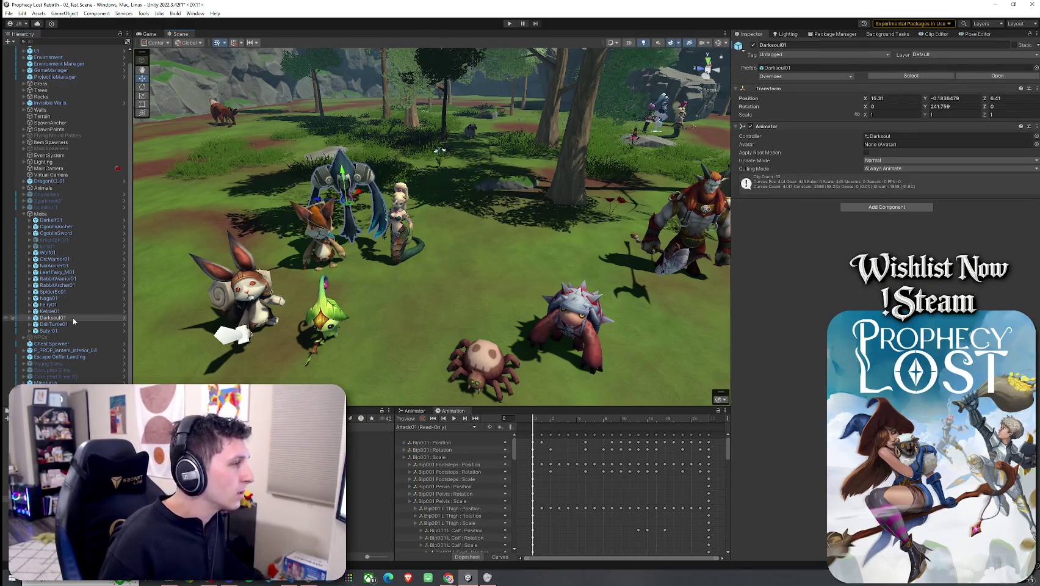
pyautogui.moveTo(345, 208); pyautogui.dragTo(584, 213)
# - Delete the Naga01, SpiderBot01 and Fairy01 mobs
pyautogui.click(400, 232)
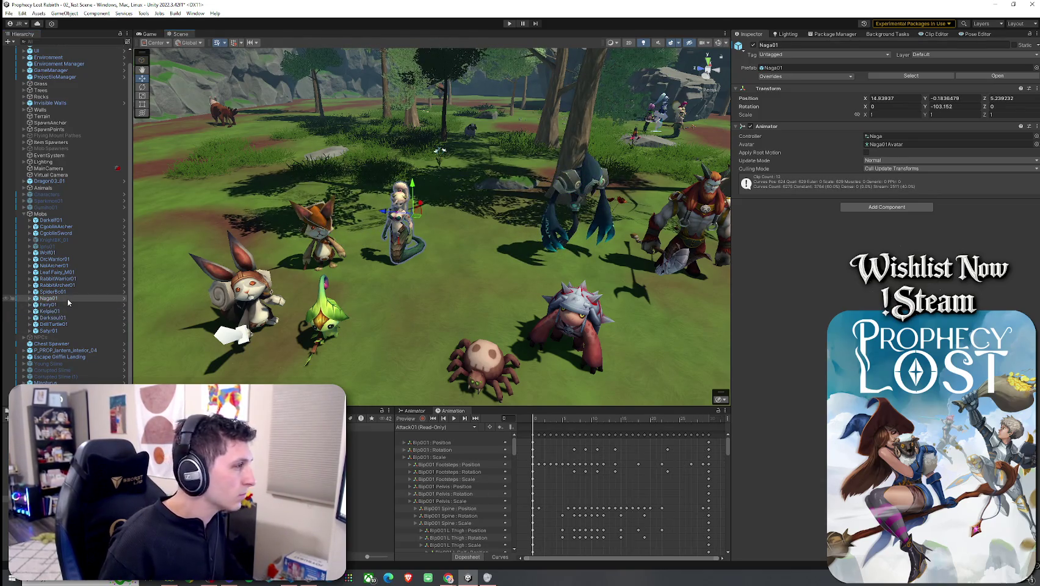
pyautogui.press('Delete')
pyautogui.press('Delete')
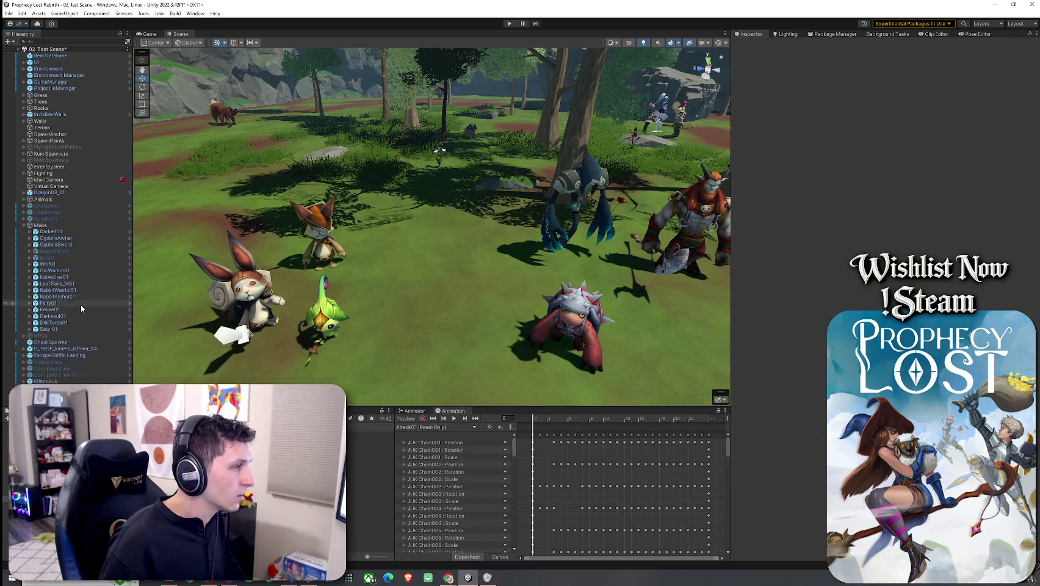
pyautogui.click(81, 303)
pyautogui.moveTo(464, 275); pyautogui.dragTo(495, 275)
pyautogui.press('f')
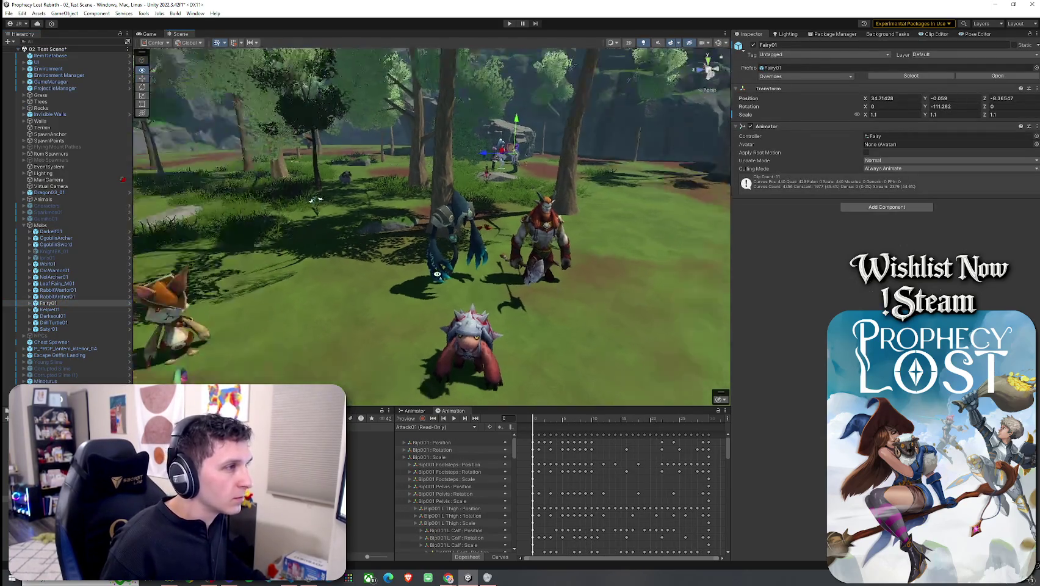
pyautogui.scroll(-5, 335, 283)
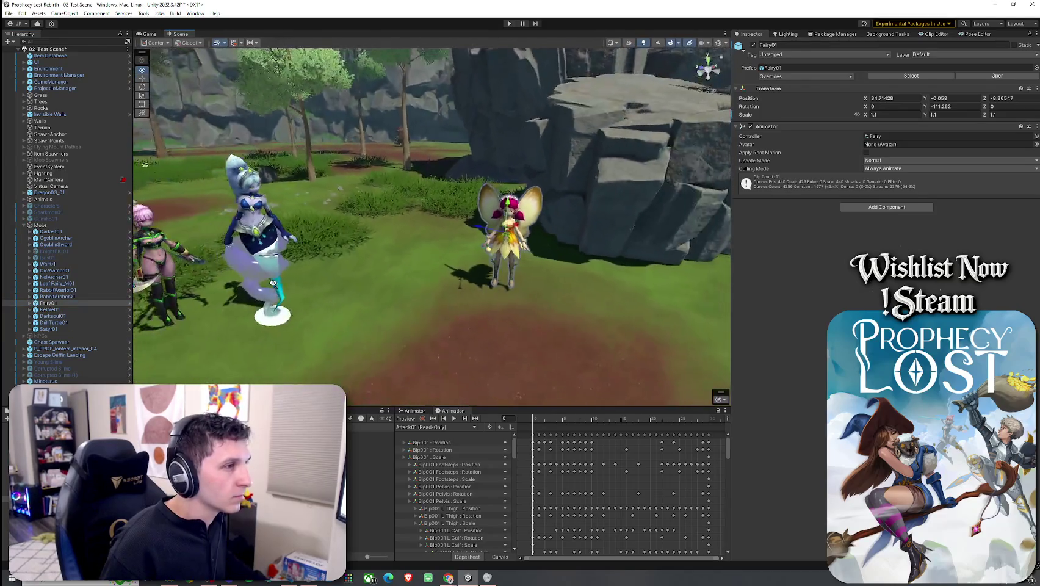
pyautogui.click(81, 303)
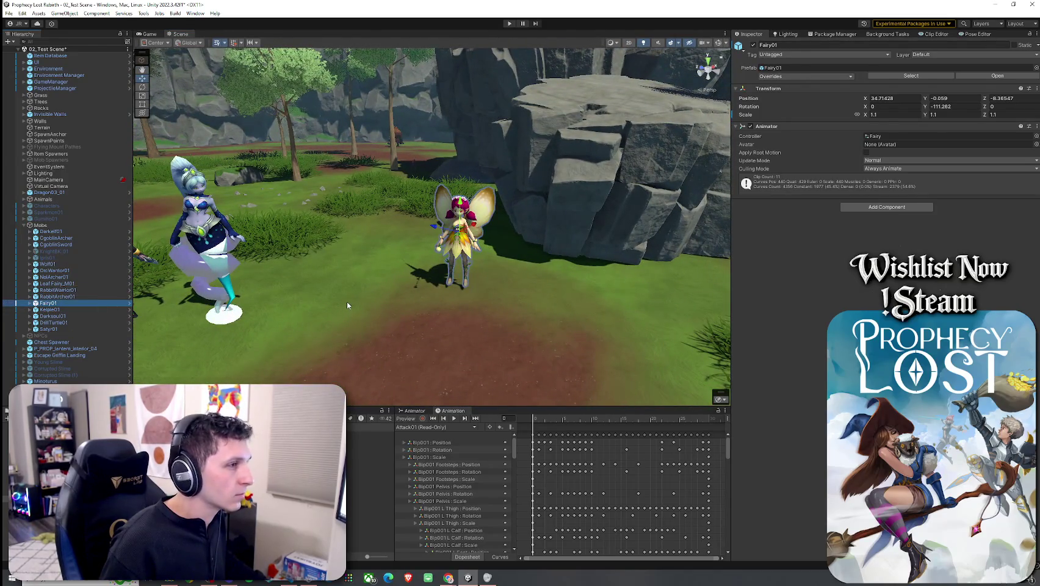
pyautogui.press('Delete')
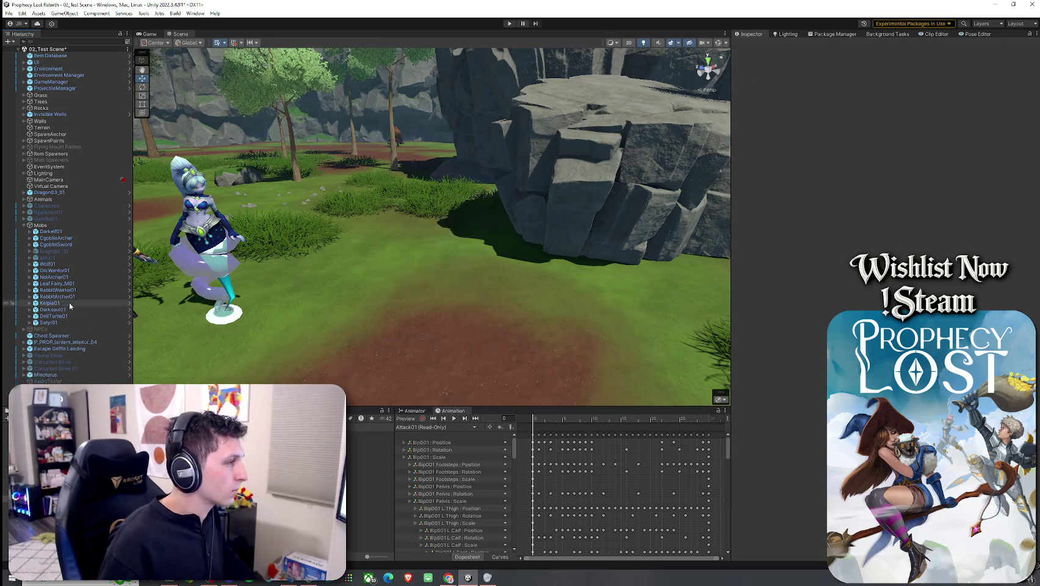
# - Frame Kelpie01 and Darksoul01 in turn, then select DrillTurtle01
pyautogui.click(69, 302)
pyautogui.press('f')
pyautogui.click(69, 310)
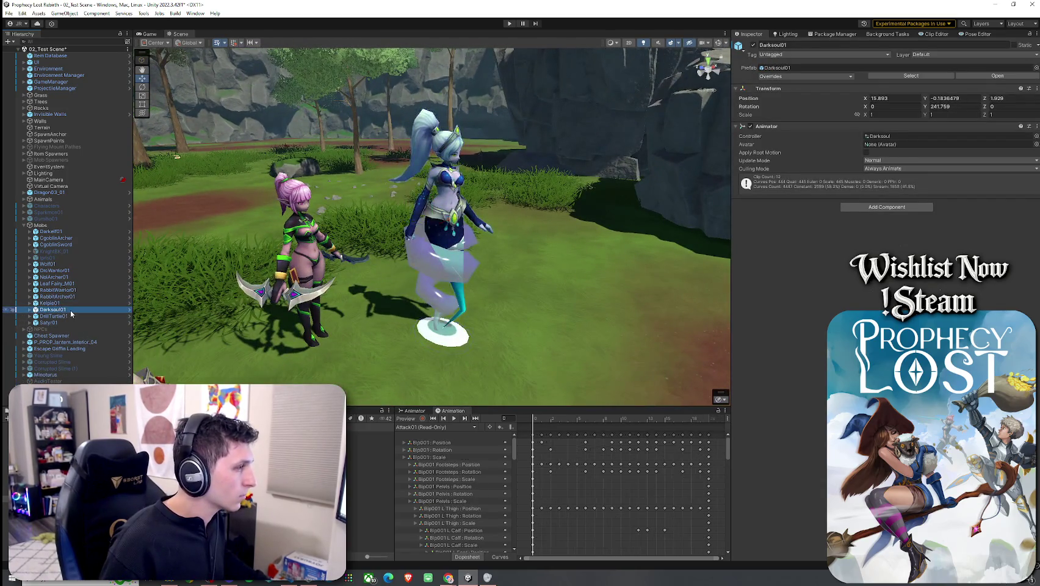
pyautogui.press('f')
pyautogui.click(69, 316)
# - Move DrillTurtle01 to a new spot and orbit around the characters
pyautogui.press('f')
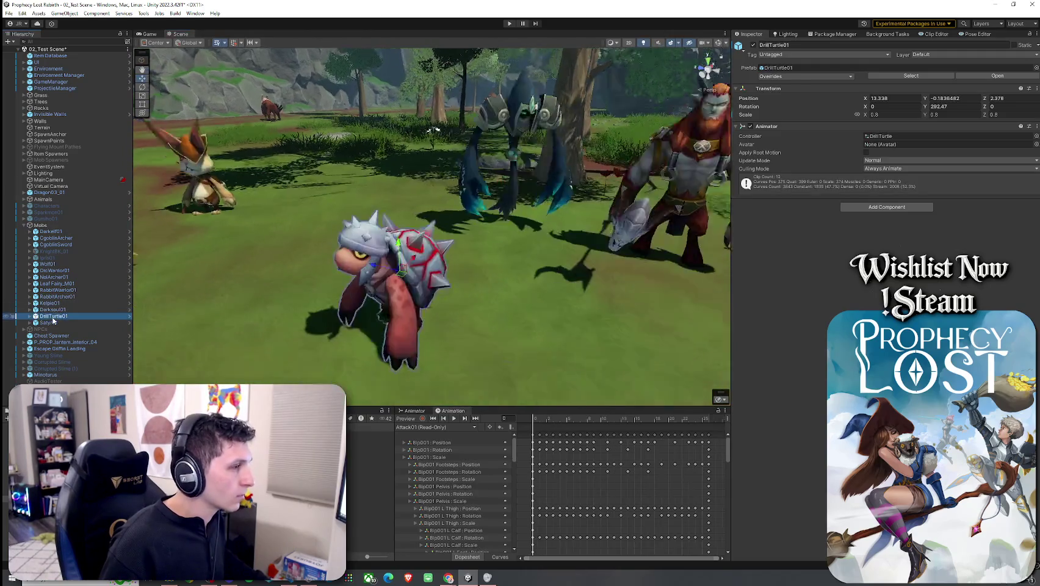
pyautogui.scroll(-3, 446, 265)
pyautogui.moveTo(457, 243)
pyautogui.mouseDown()
pyautogui.moveTo(381, 226)
pyautogui.moveTo(474, 234)
pyautogui.moveTo(441, 246)
pyautogui.moveTo(417, 212)
pyautogui.moveTo(430, 213)
pyautogui.mouseUp()
pyautogui.press('w')
pyautogui.scroll(5, 366, 183)
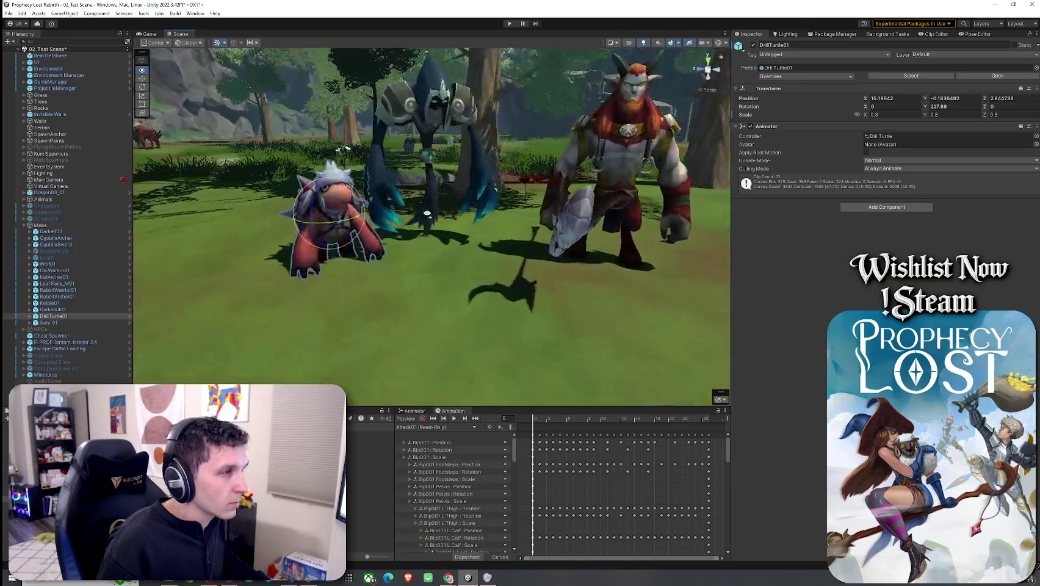
pyautogui.click(272, 139)
pyautogui.moveTo(272, 139)
pyautogui.mouseDown()
pyautogui.moveTo(476, 235)
pyautogui.moveTo(418, 236)
pyautogui.moveTo(555, 239)
pyautogui.mouseUp()
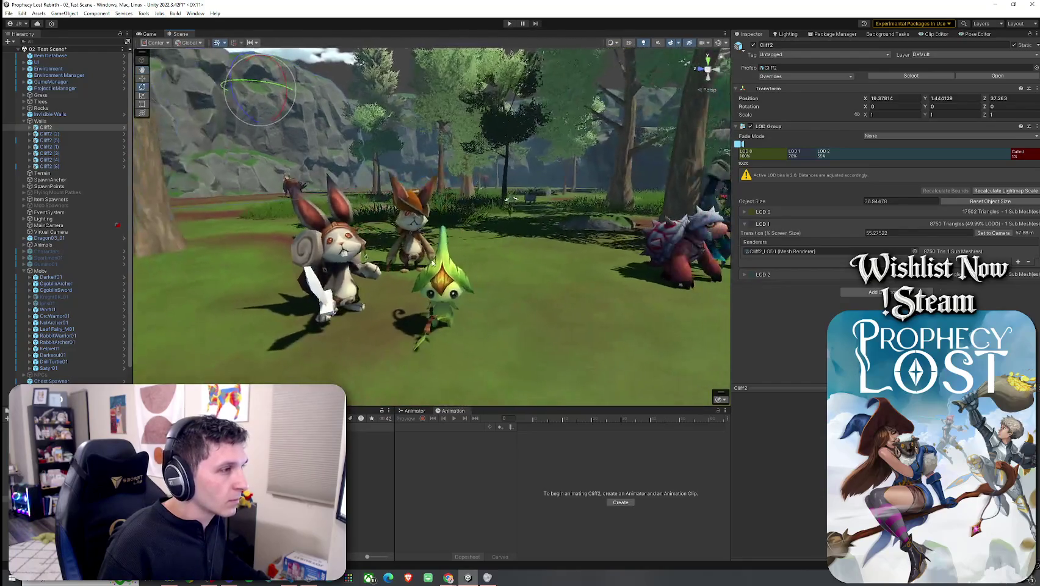
pyautogui.moveTo(396, 252); pyautogui.dragTo(431, 270)
# - Delete RabbitArcher01, RabbitWarrior01 and the leaf fairy
pyautogui.click(58, 341)
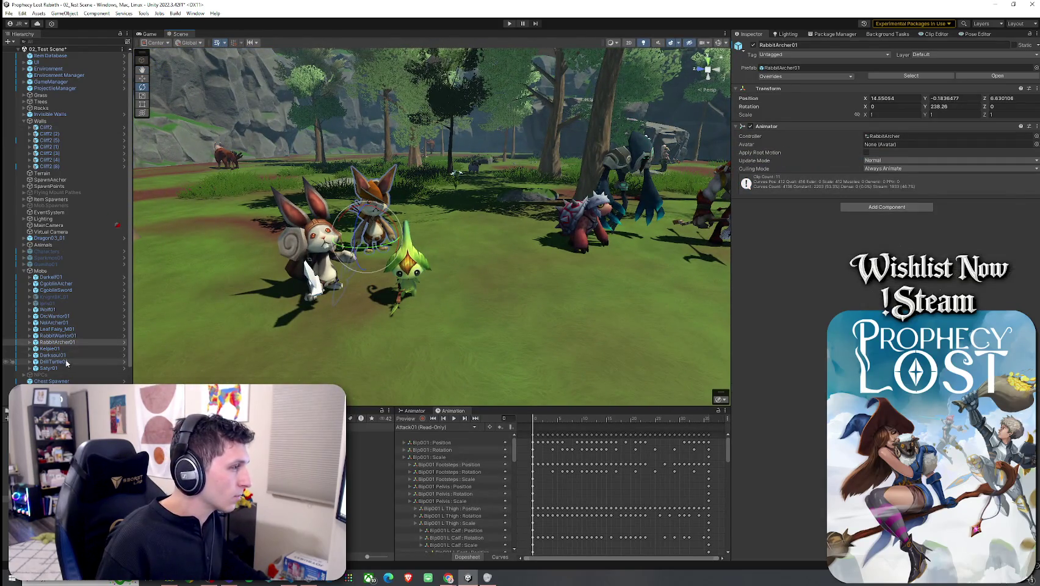
pyautogui.keyDown('ctrl'); pyautogui.click(58, 336); pyautogui.keyUp('ctrl')
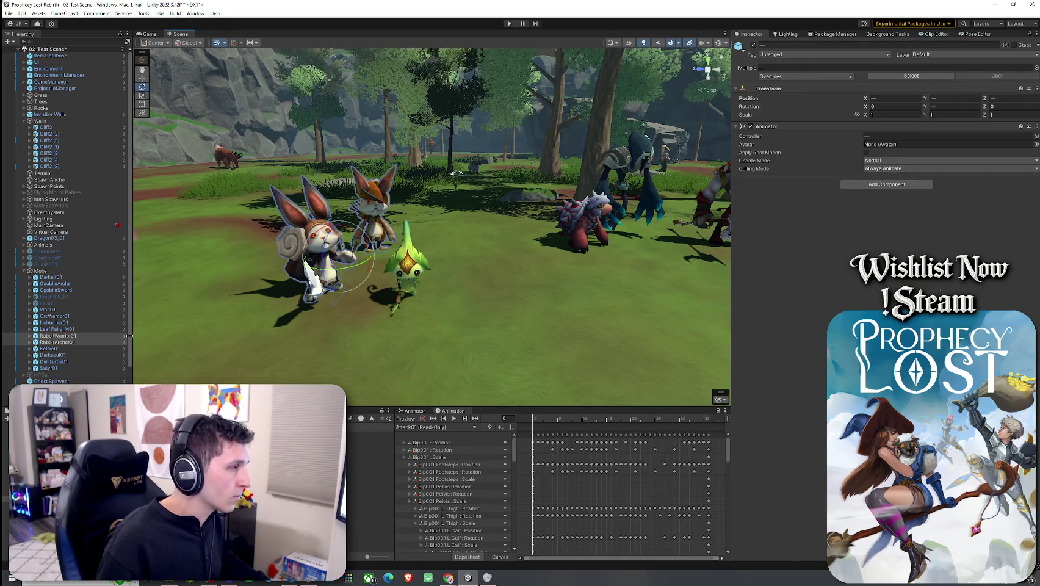
pyautogui.press('Delete')
# - Delete the CgoblinSword and CgoblinArcher goblins by the cliff
pyautogui.moveTo(210, 340); pyautogui.dragTo(198, 275)
pyautogui.scroll(-5, 198, 276)
pyautogui.click(404, 292)
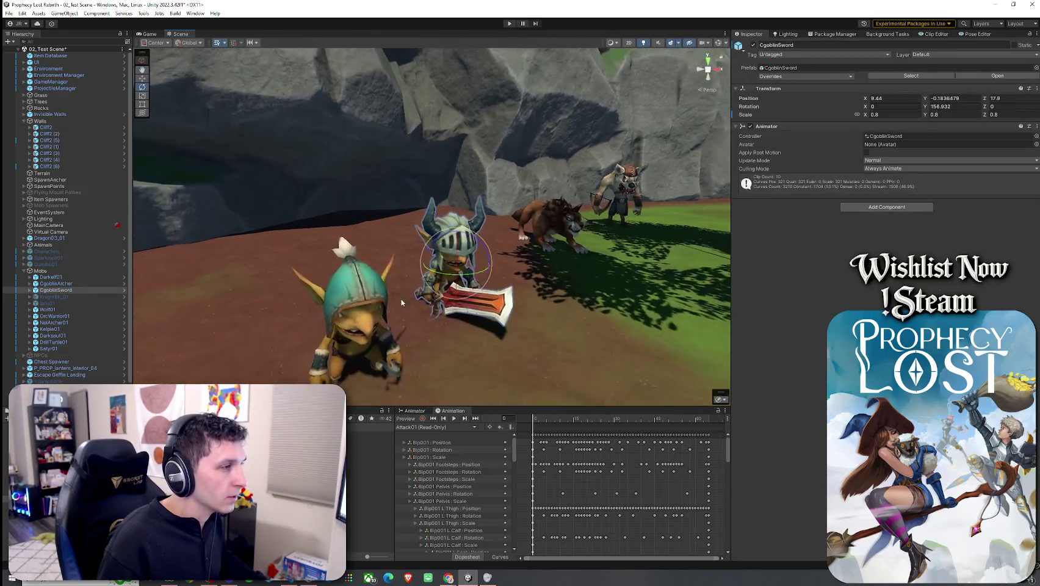
pyautogui.keyDown('ctrl'); pyautogui.click(357, 305); pyautogui.keyUp('ctrl')
pyautogui.press('Delete')
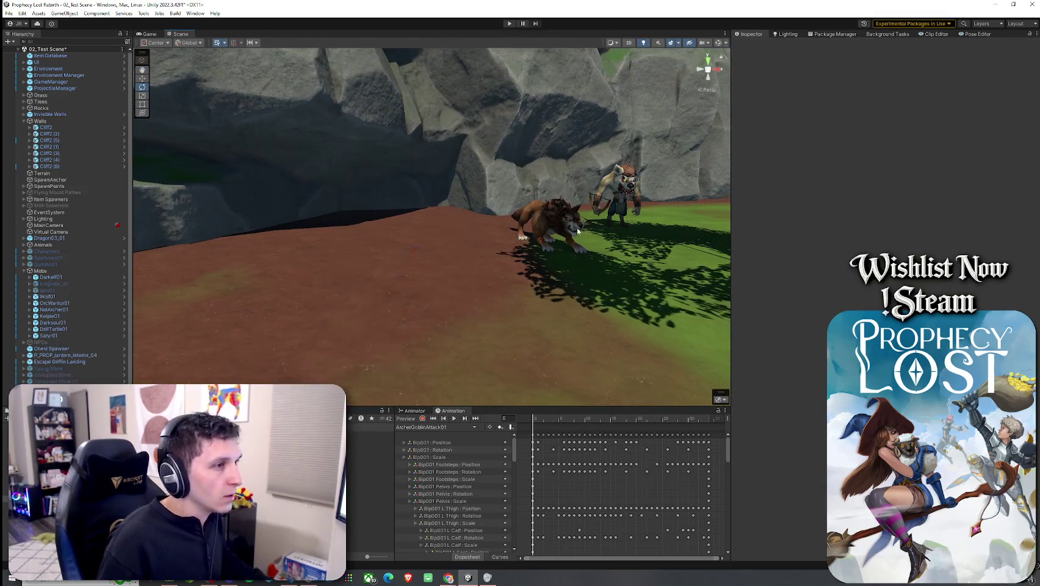
pyautogui.click(543, 223)
pyautogui.moveTo(387, 246)
pyautogui.mouseDown()
pyautogui.moveTo(569, 281)
pyautogui.moveTo(333, 236)
pyautogui.mouseUp()
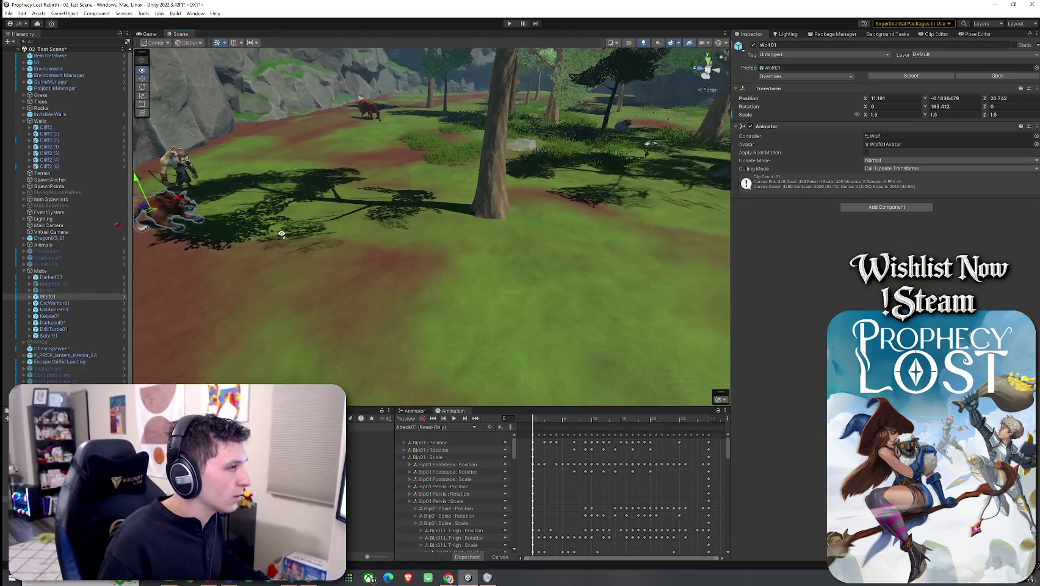
# - Move Wolf01 across next to the other mobs
pyautogui.scroll(-3, 286, 240)
pyautogui.moveTo(243, 216); pyautogui.dragTo(629, 214)
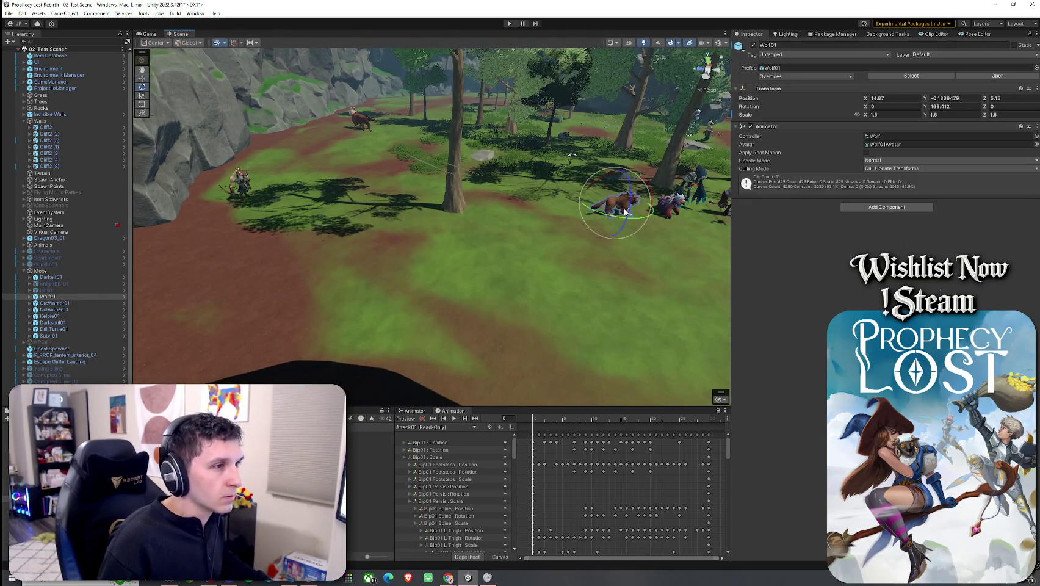
pyautogui.click(239, 182)
pyautogui.click(308, 287)
pyautogui.moveTo(308, 287); pyautogui.dragTo(372, 284)
# - Rotate the red OrcWarrior01 to face the mob group
pyautogui.moveTo(371, 233)
pyautogui.mouseDown()
pyautogui.moveTo(546, 268)
pyautogui.moveTo(323, 241)
pyautogui.moveTo(308, 213)
pyautogui.moveTo(464, 214)
pyautogui.moveTo(451, 219)
pyautogui.mouseUp()
pyautogui.click(546, 268)
pyautogui.press('e')
pyautogui.scroll(-5, 451, 219)
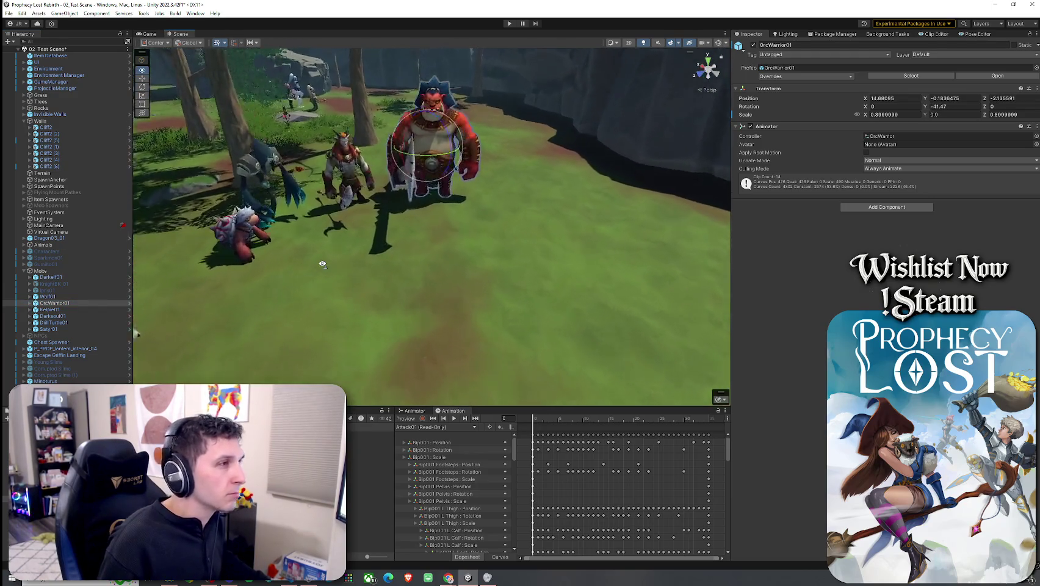
pyautogui.click(438, 115)
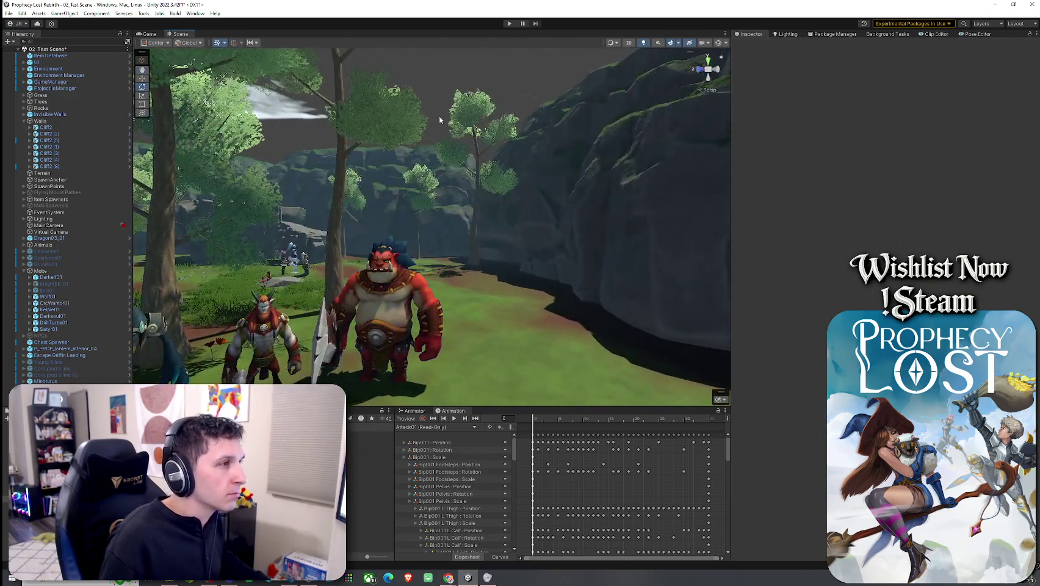
pyautogui.moveTo(439, 116)
pyautogui.mouseDown()
pyautogui.moveTo(386, 184)
pyautogui.moveTo(311, 186)
pyautogui.moveTo(328, 184)
pyautogui.mouseUp()
pyautogui.scroll(3, 387, 185)
pyautogui.press('w')
pyautogui.press('d')
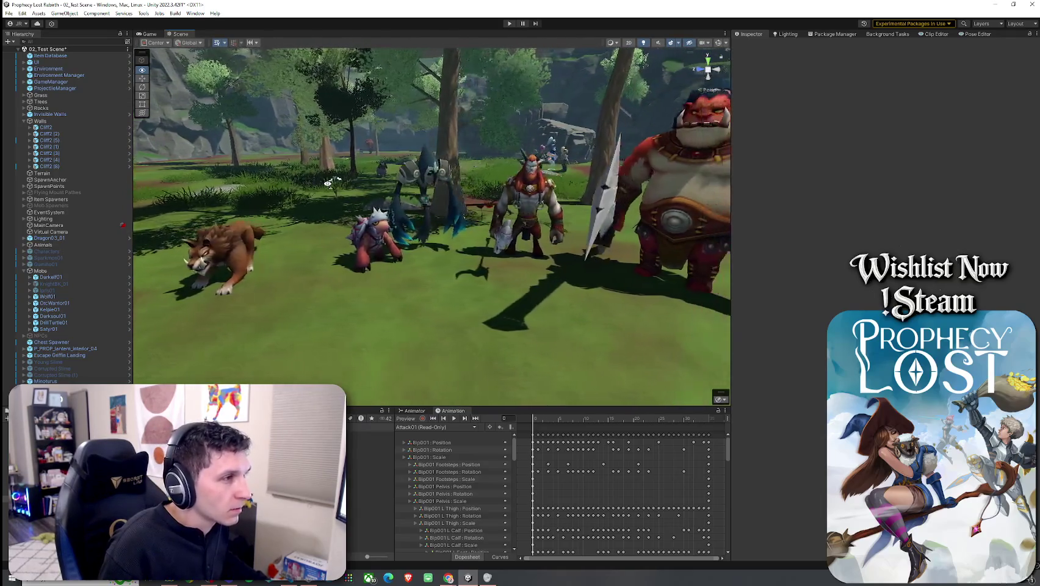
# - Fly the camera around the mob group to an overhead view
pyautogui.press('w')
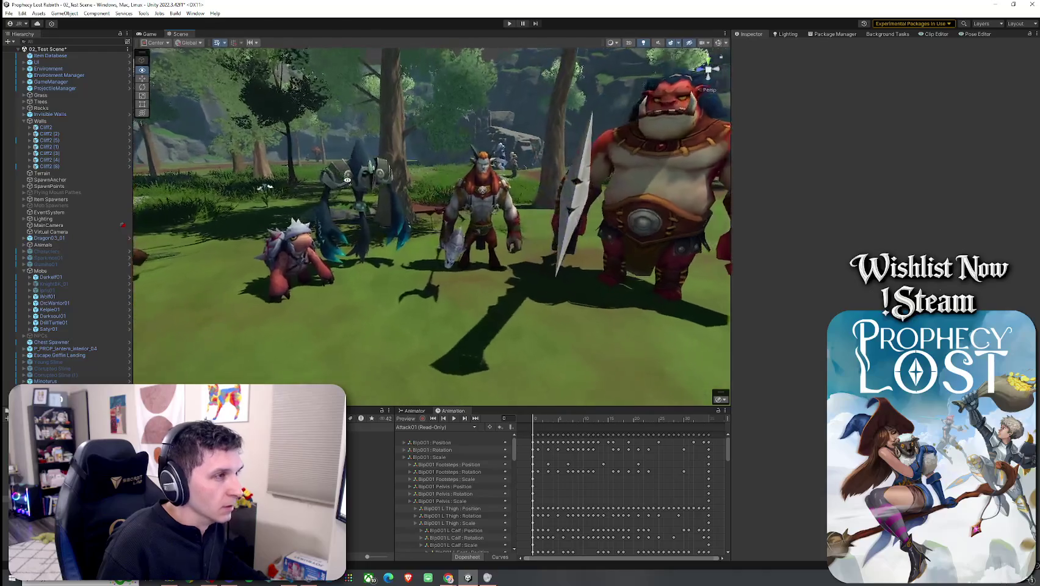
pyautogui.press('w')
pyautogui.press('s')
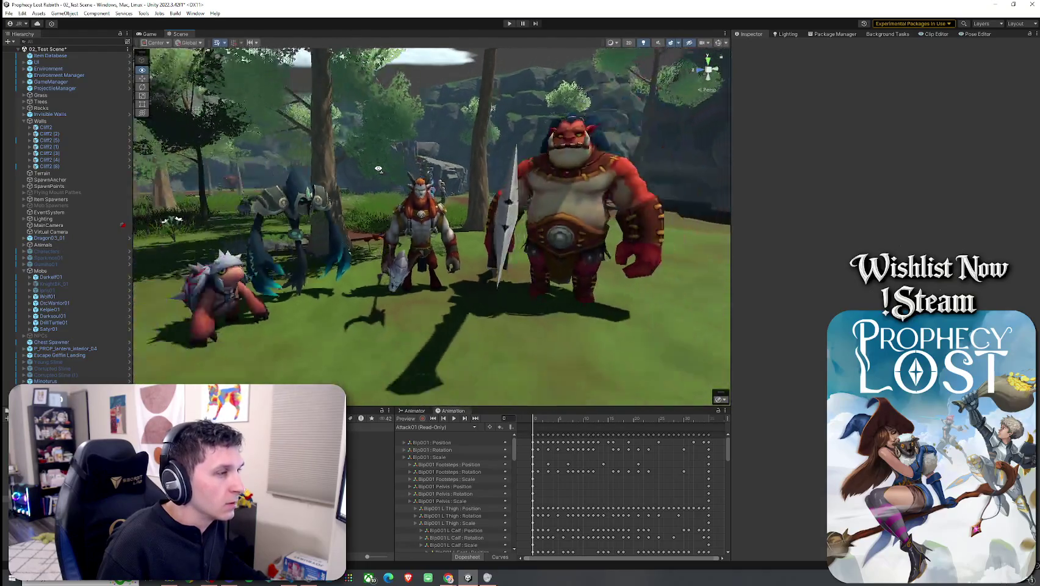
pyautogui.press('w')
pyautogui.press('s')
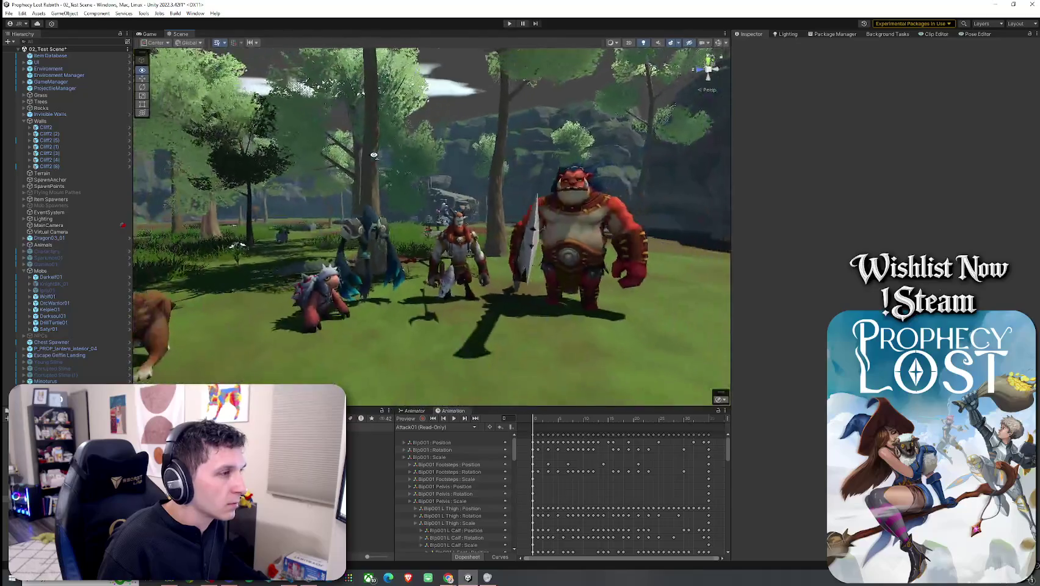
pyautogui.press('w')
pyautogui.press('s')
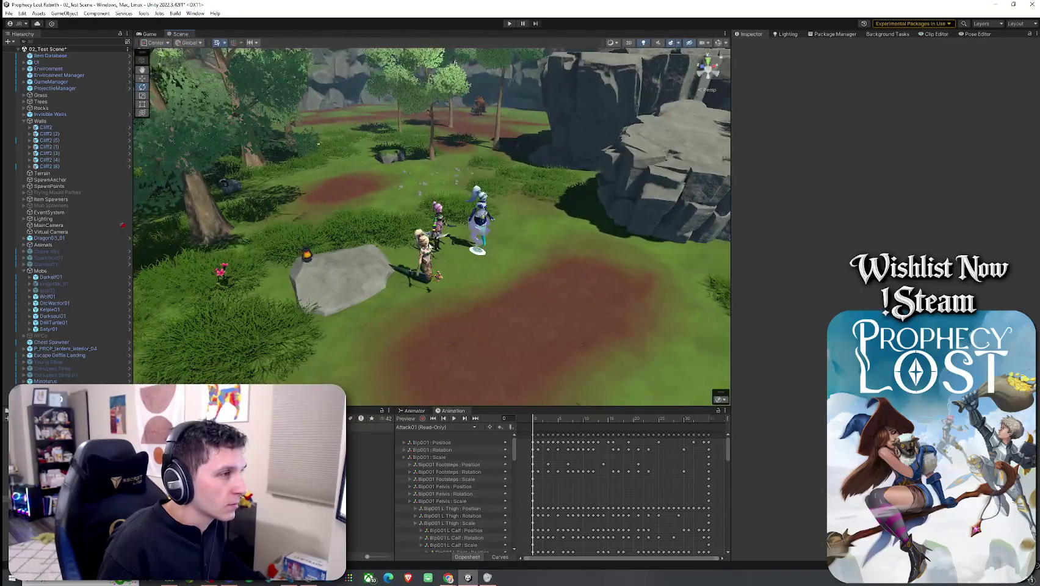
# - Move Darkelf01 and Kelpie01 into line with the mob lineup
pyautogui.keyDown('shift'); pyautogui.click(453, 217); pyautogui.keyUp('shift')
pyautogui.keyDown('shift'); pyautogui.click(482, 213); pyautogui.keyUp('shift')
pyautogui.press('w')
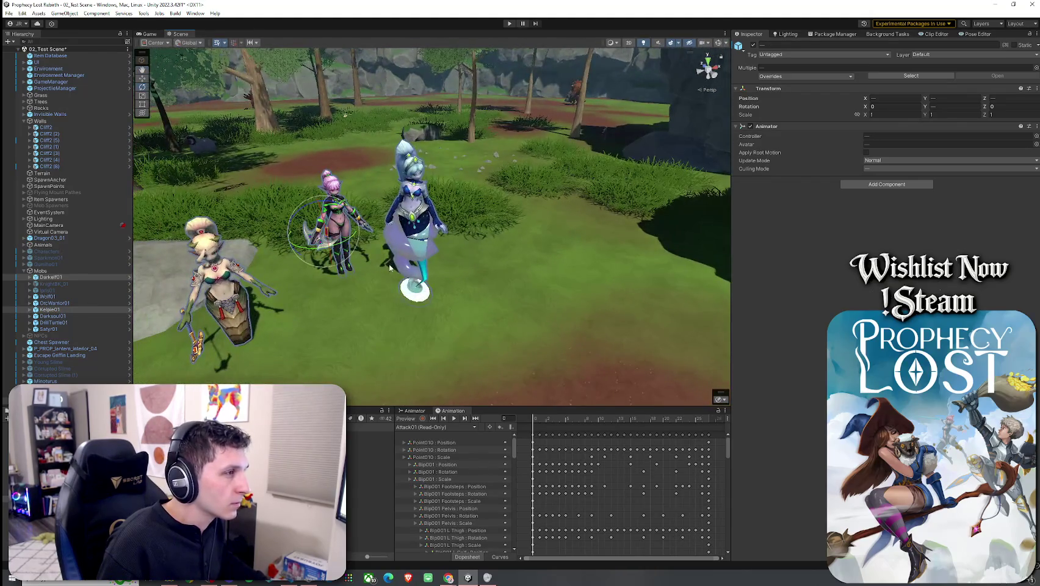
pyautogui.scroll(-5, 389, 266)
pyautogui.moveTo(389, 266)
pyautogui.mouseDown()
pyautogui.moveTo(337, 295)
pyautogui.moveTo(500, 249)
pyautogui.mouseUp()
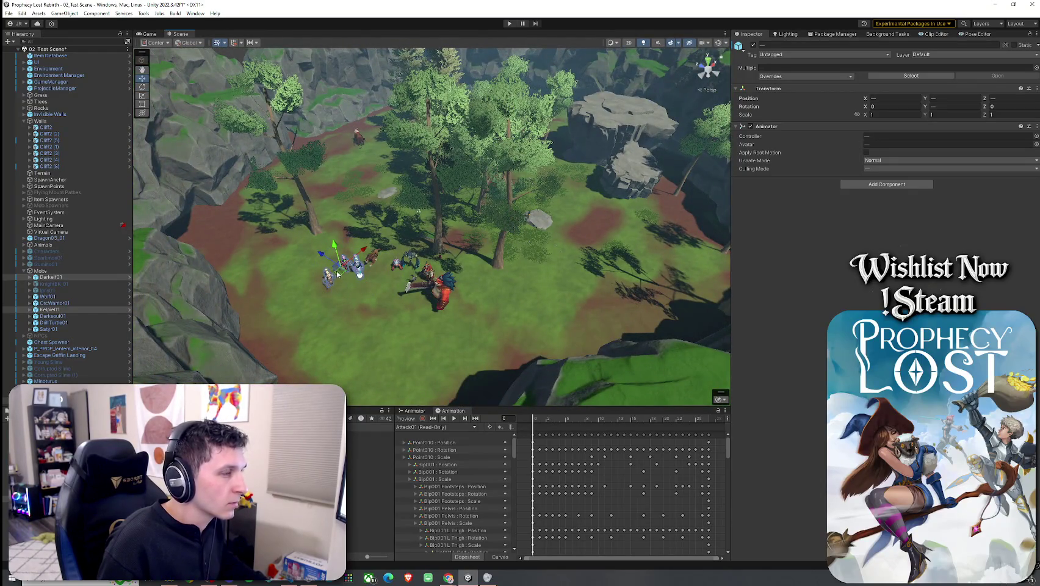
pyautogui.moveTo(344, 281)
pyautogui.mouseDown()
pyautogui.moveTo(336, 297)
pyautogui.moveTo(376, 301)
pyautogui.moveTo(355, 290)
pyautogui.moveTo(413, 234)
pyautogui.moveTo(365, 212)
pyautogui.mouseUp()
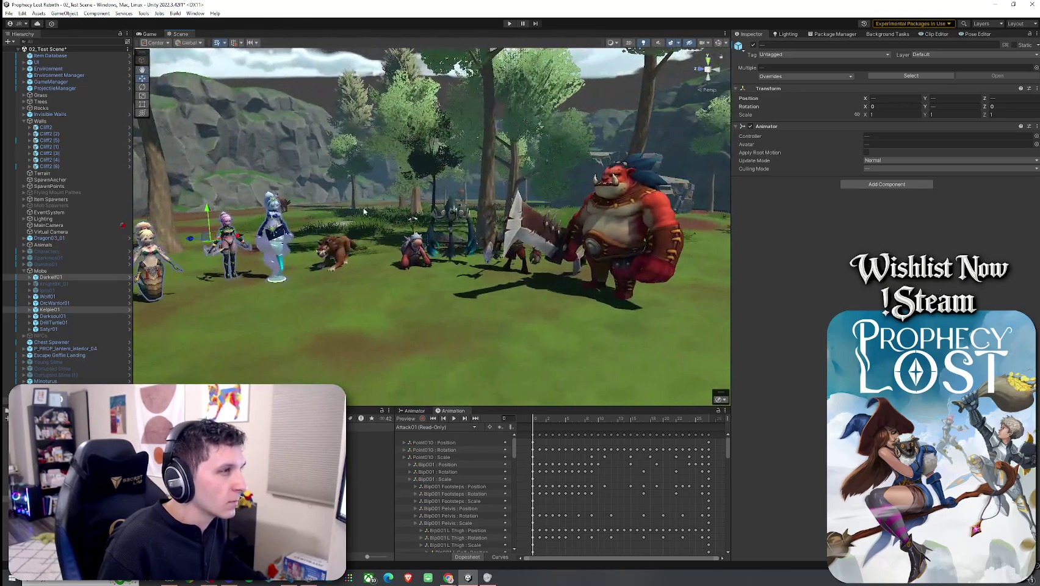
pyautogui.click(326, 101)
pyautogui.moveTo(327, 101); pyautogui.dragTo(347, 188)
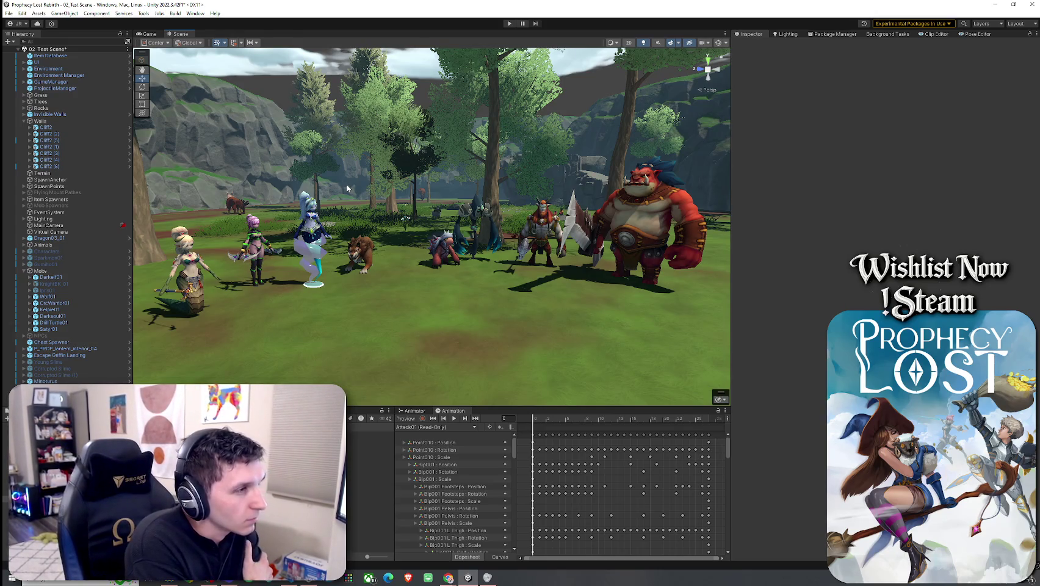
# - Take Darksoul01 out of the Mobs group and deactivate Mobs
pyautogui.click(61, 316)
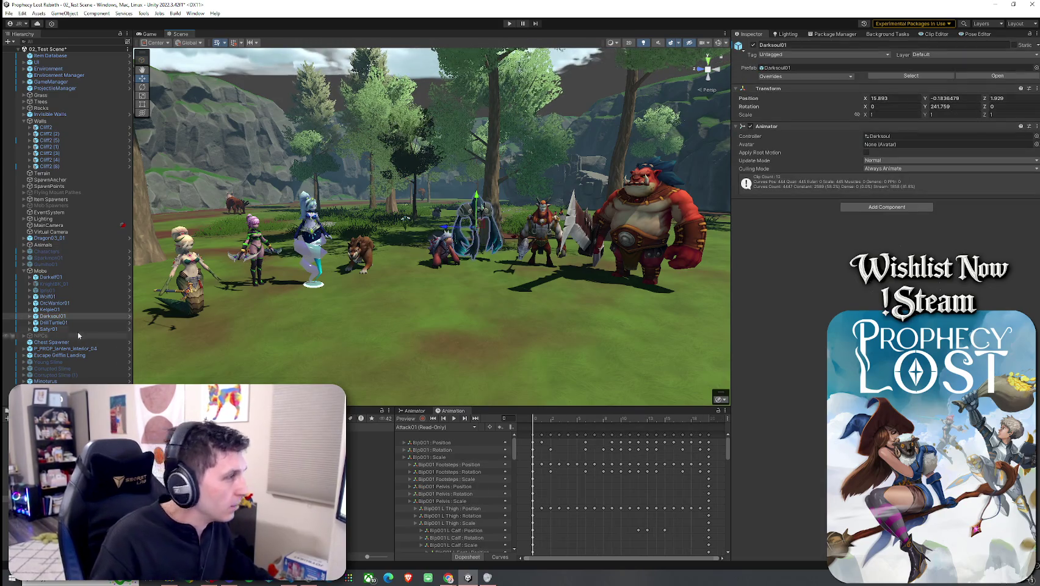
pyautogui.moveTo(427, 232)
pyautogui.mouseDown()
pyautogui.moveTo(487, 207)
pyautogui.moveTo(472, 222)
pyautogui.moveTo(425, 221)
pyautogui.moveTo(309, 143)
pyautogui.moveTo(396, 104)
pyautogui.mouseUp()
pyautogui.scroll(-5, 396, 104)
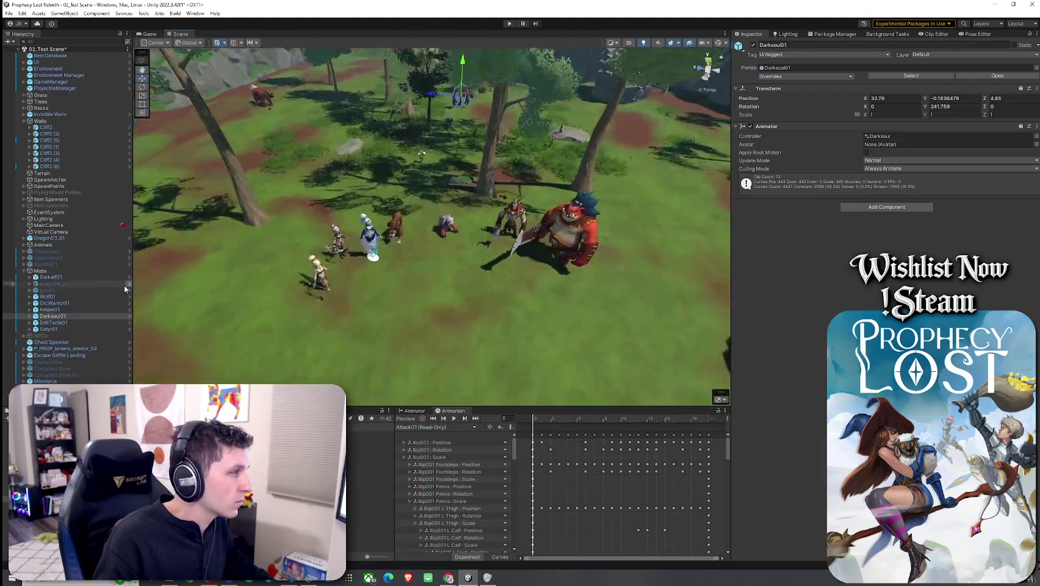
pyautogui.moveTo(66, 320); pyautogui.dragTo(49, 268)
pyautogui.click(40, 277)
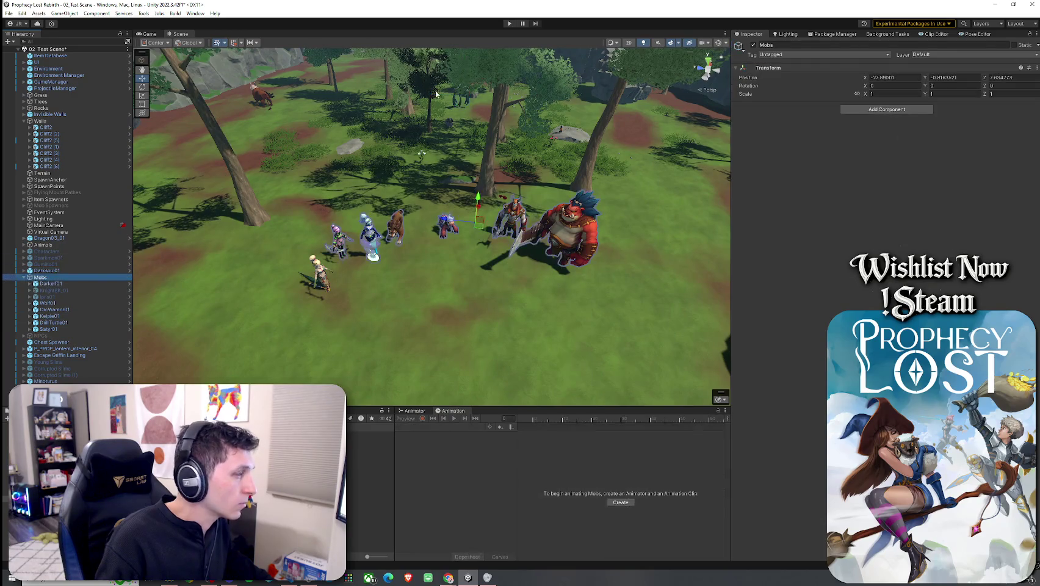
pyautogui.click(753, 45)
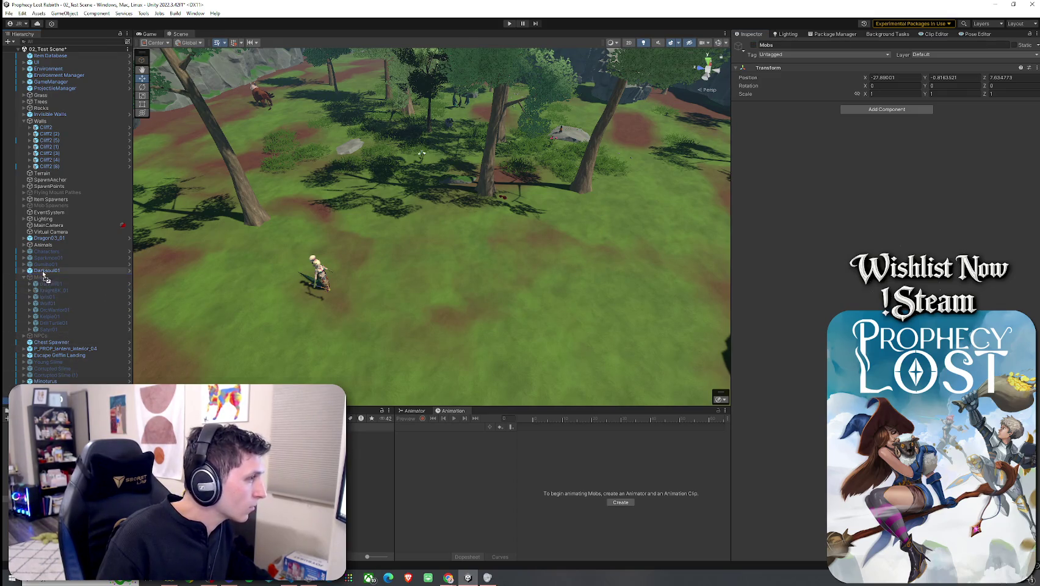
# - Place Naga01 into Mobs, then toggle the Mobs group on and off again
pyautogui.moveTo(47, 285); pyautogui.dragTo(46, 280)
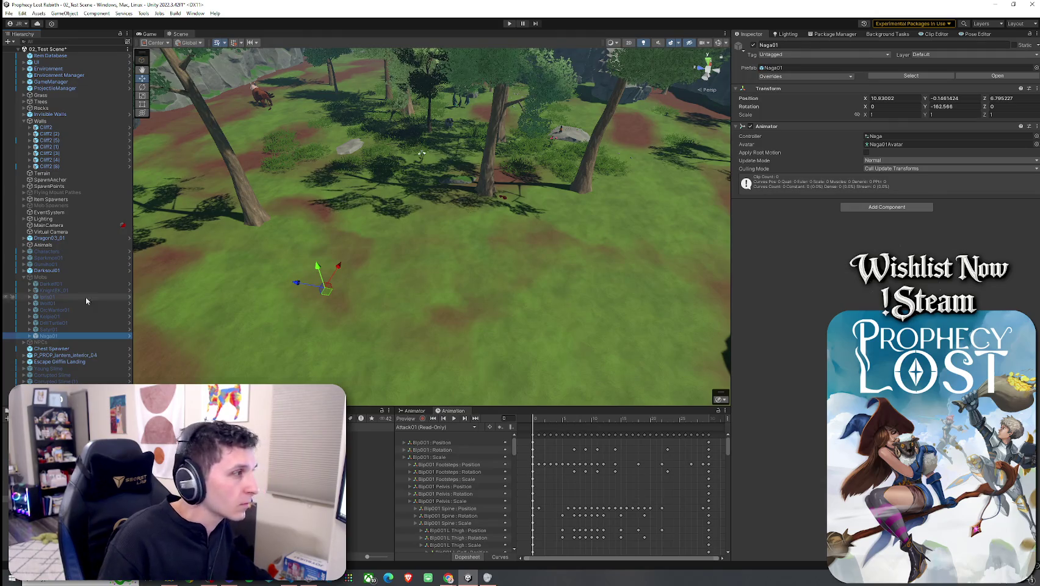
pyautogui.click(46, 278)
pyautogui.click(753, 45)
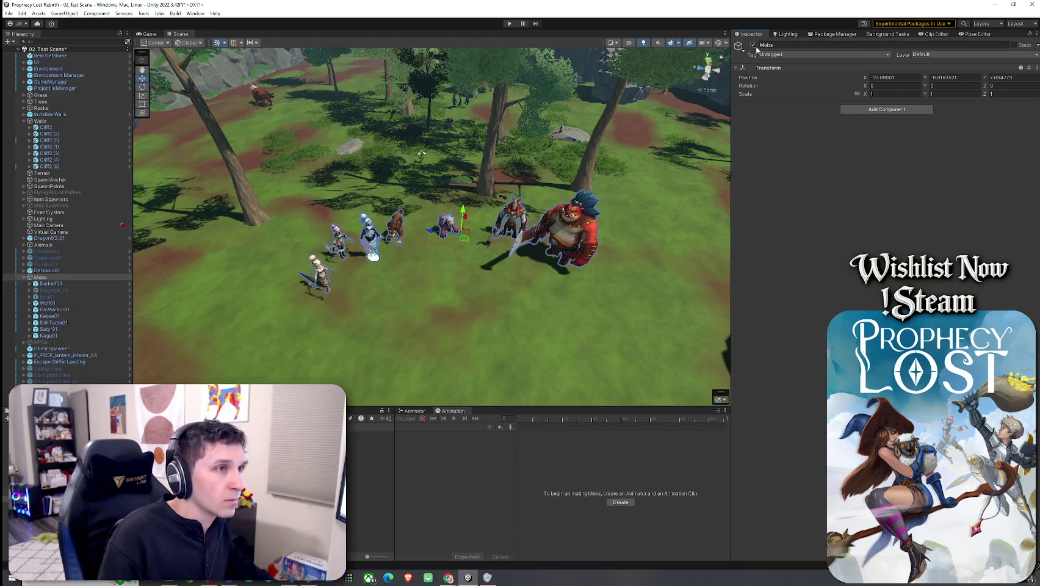
pyautogui.click(753, 45)
# - Set Darksoul01 beside the rock at X 7.39, Z 0.26, rotation 285.297, and save
pyautogui.moveTo(439, 232)
pyautogui.mouseDown()
pyautogui.moveTo(447, 235)
pyautogui.moveTo(401, 276)
pyautogui.moveTo(561, 255)
pyautogui.mouseUp()
pyautogui.click(426, 257)
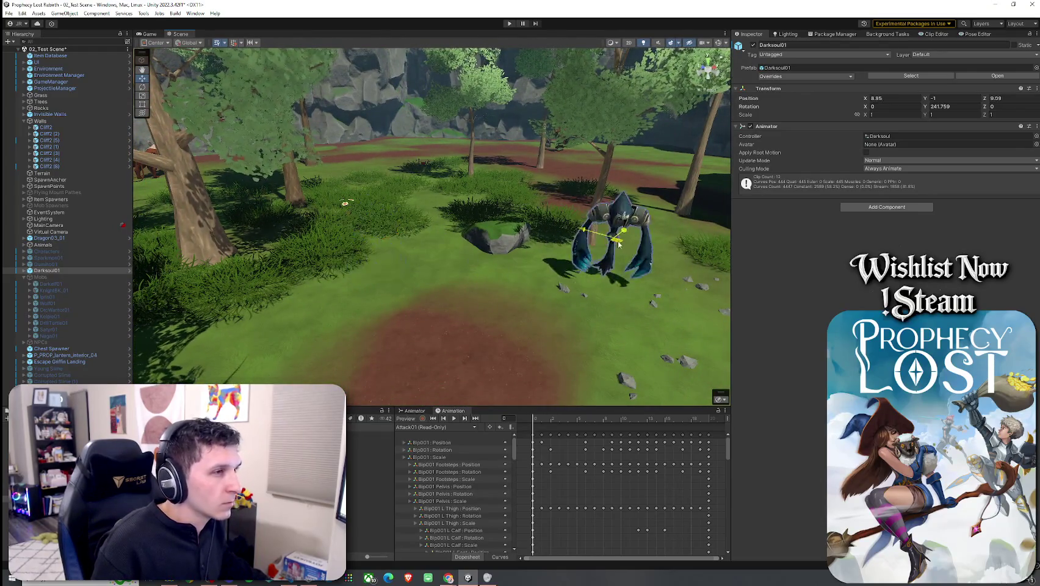
pyautogui.press('f')
pyautogui.press('e')
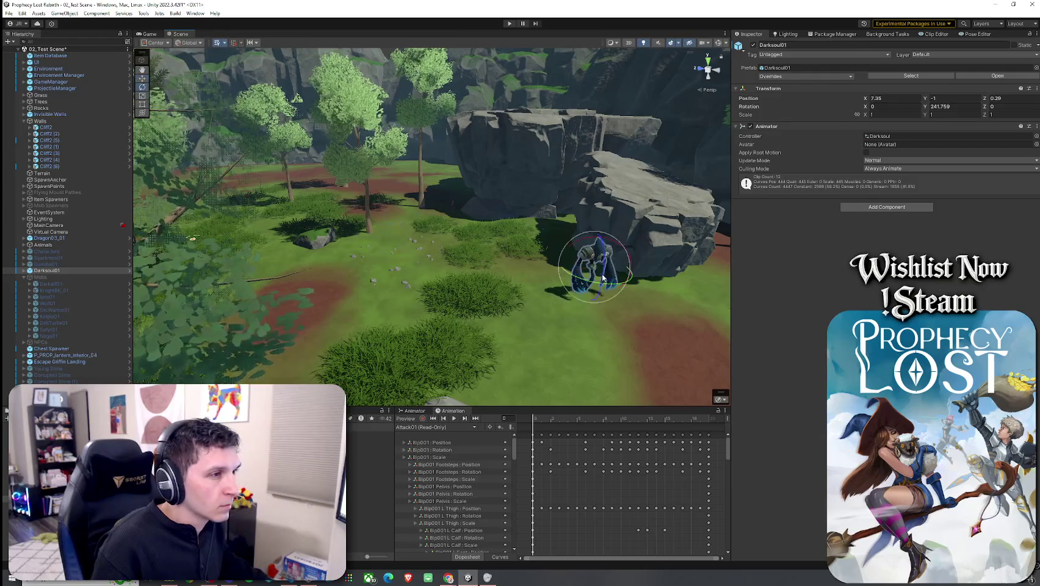
pyautogui.click(10, 13)
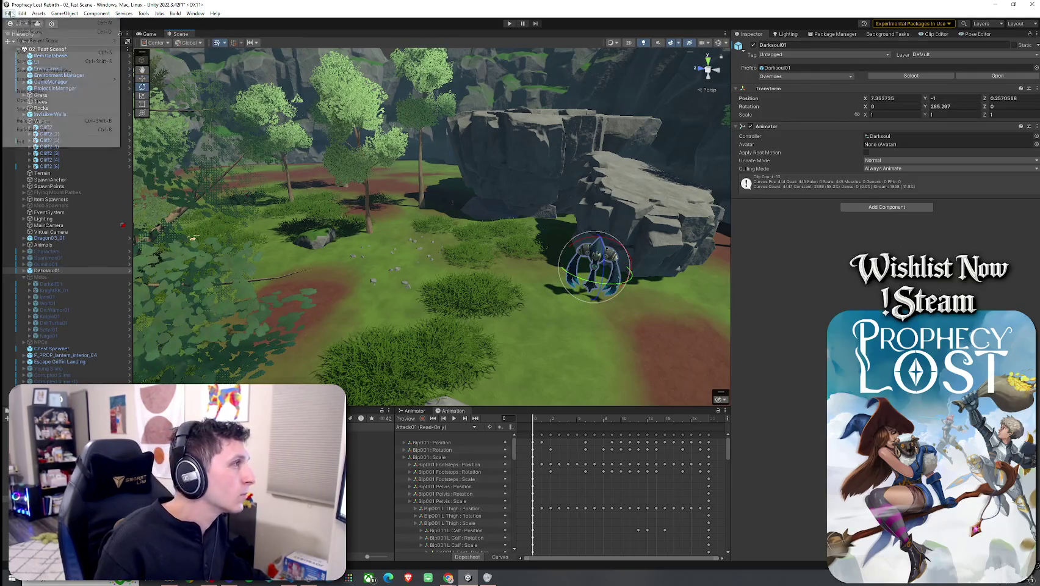
pyautogui.click(141, 35)
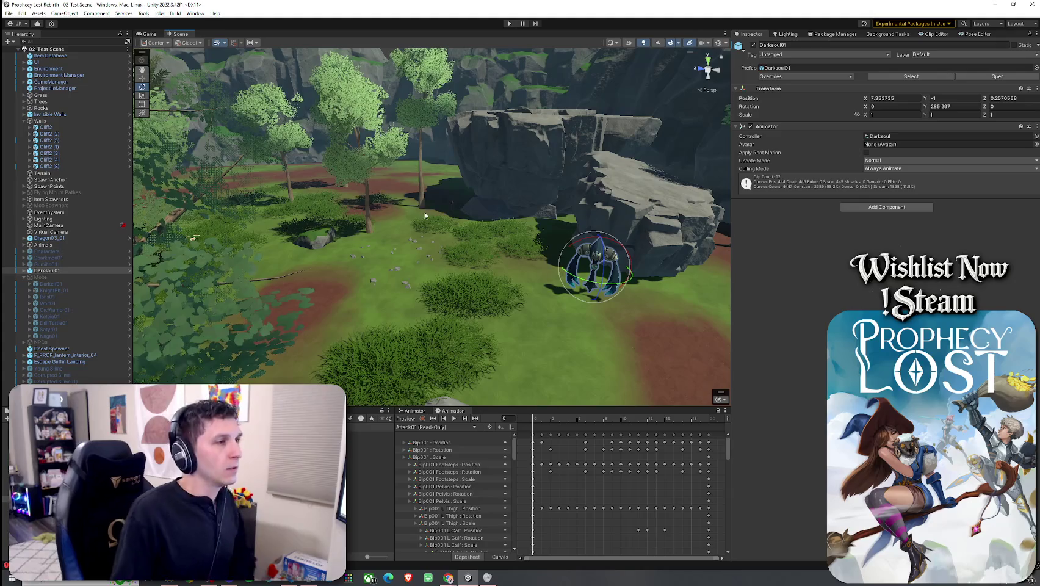
# - In the Game view, enter Play mode, hit START GAME and run into the forest
pyautogui.click(157, 32)
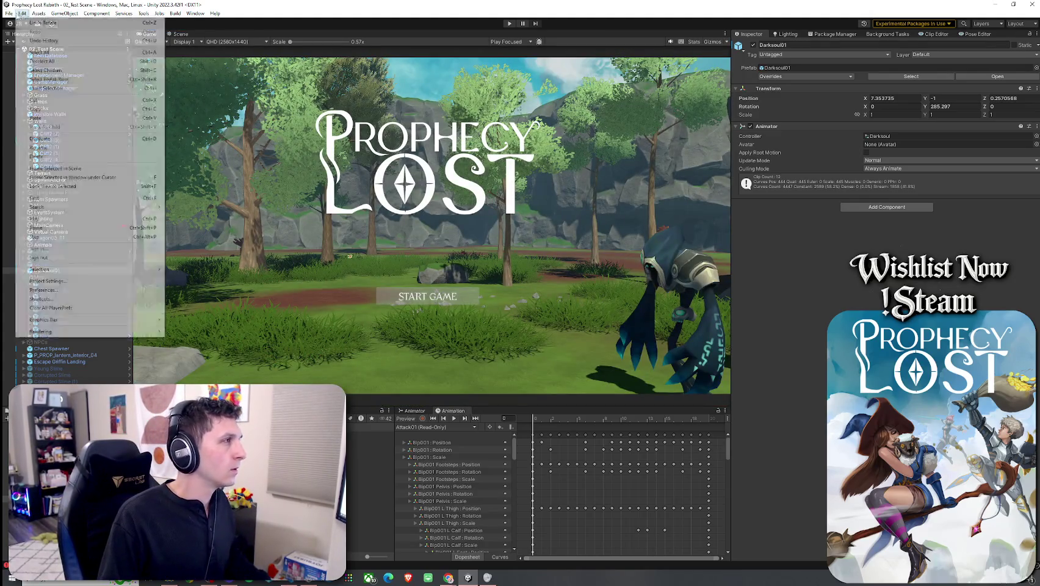
pyautogui.hotkey('ctrl', 'p')
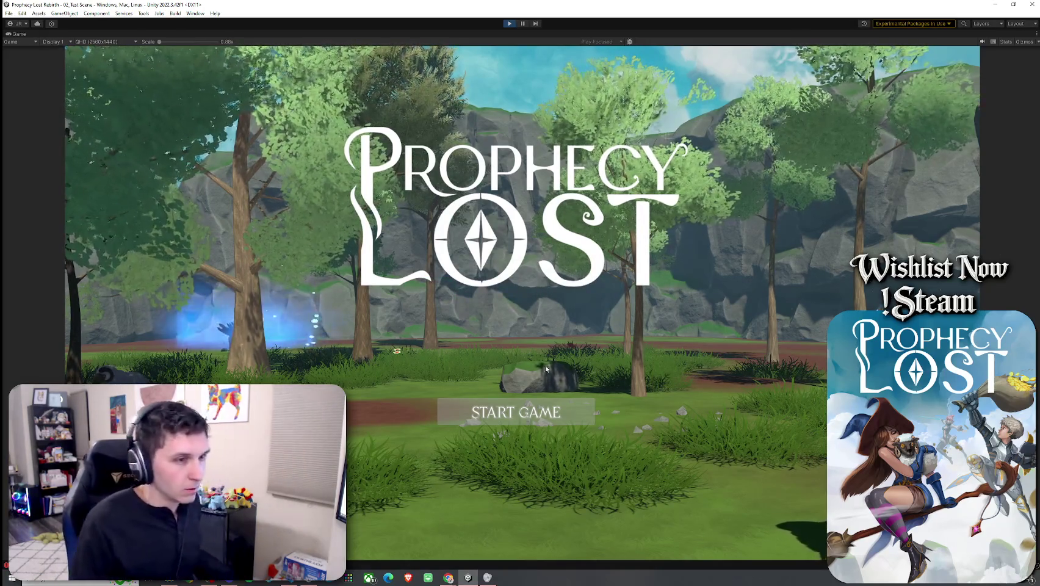
pyautogui.click(556, 413)
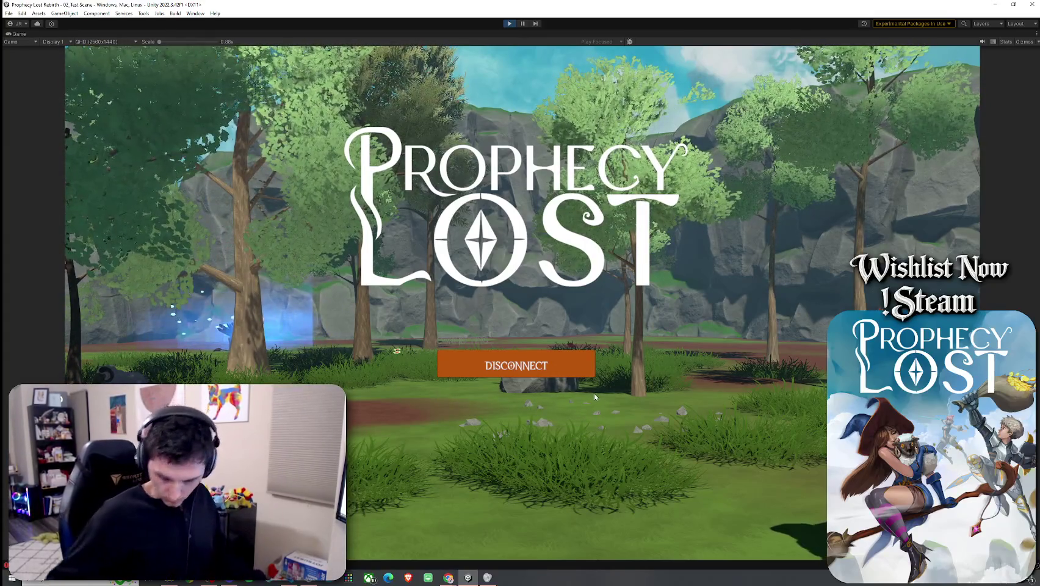
pyautogui.press('w')
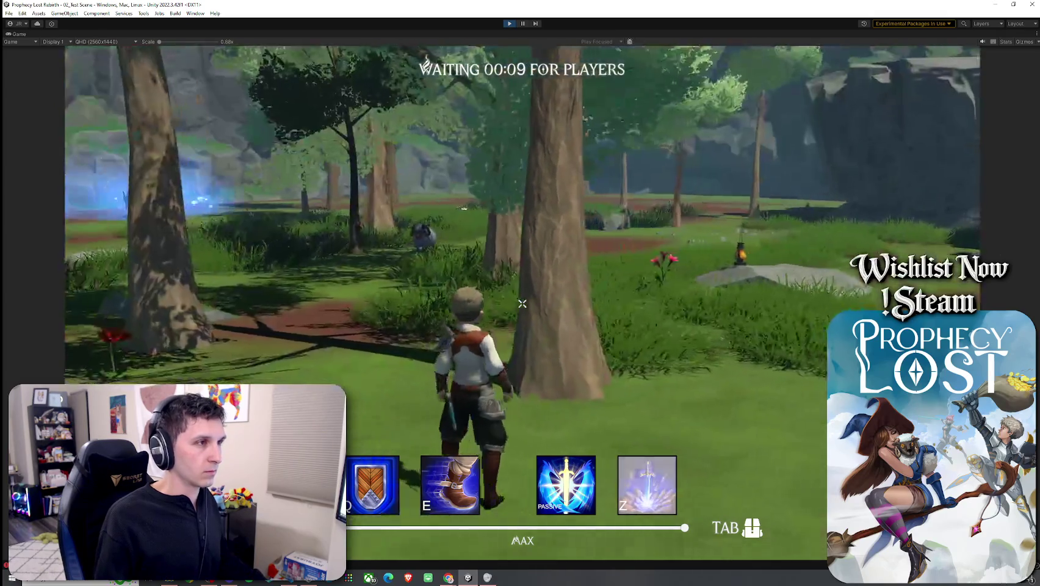
# - Run the character past the lantern rock and bear to the minotaur, then stop the play test
pyautogui.press('w')
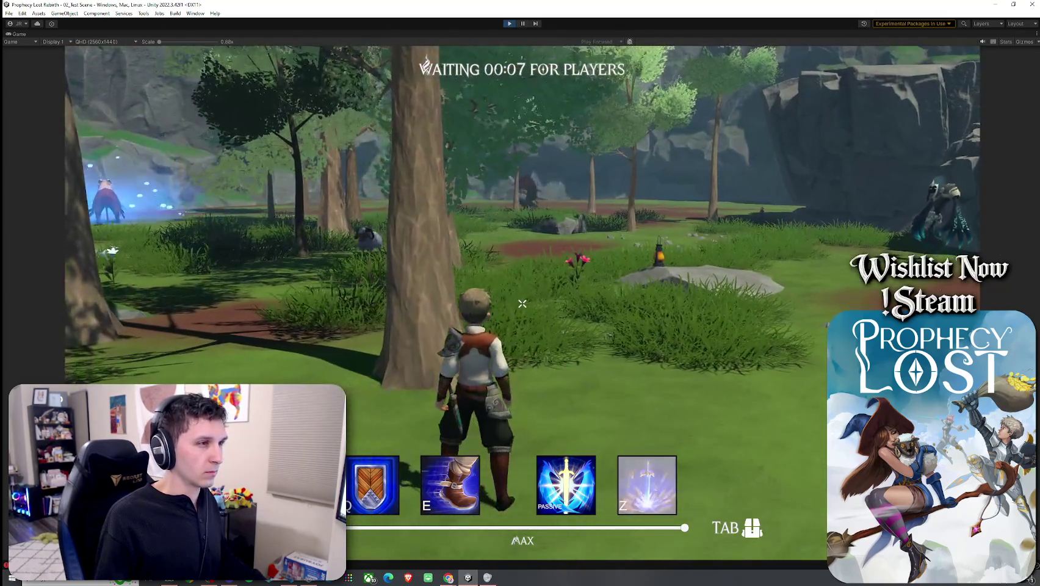
pyautogui.press('w')
pyautogui.press('w')
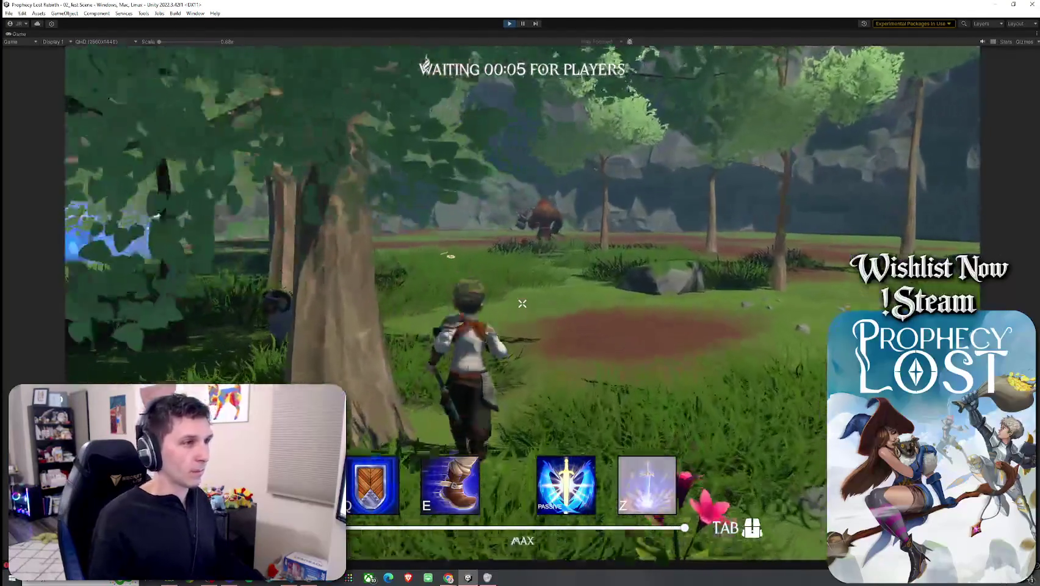
pyautogui.press('w')
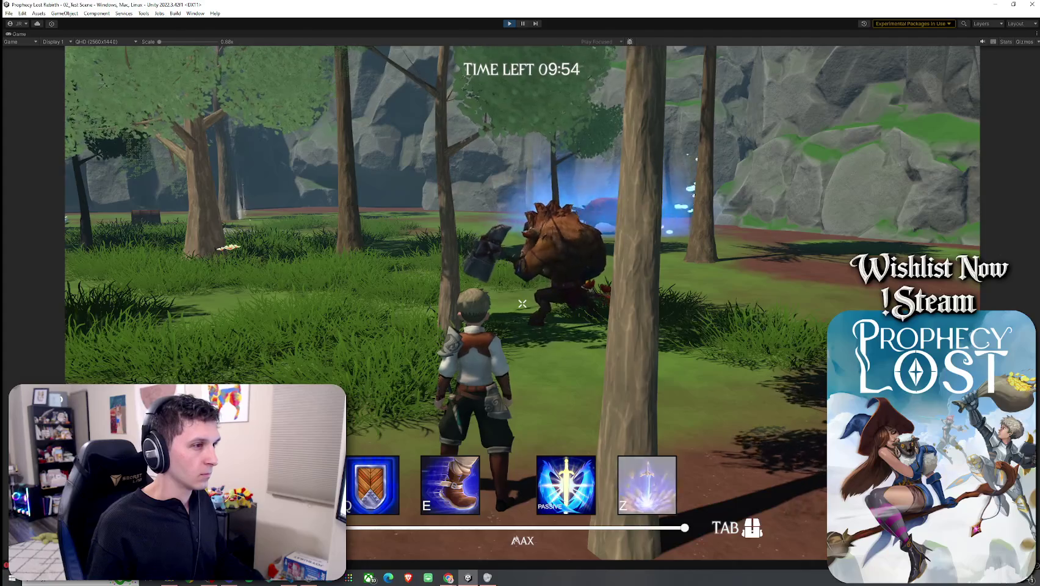
pyautogui.press('w')
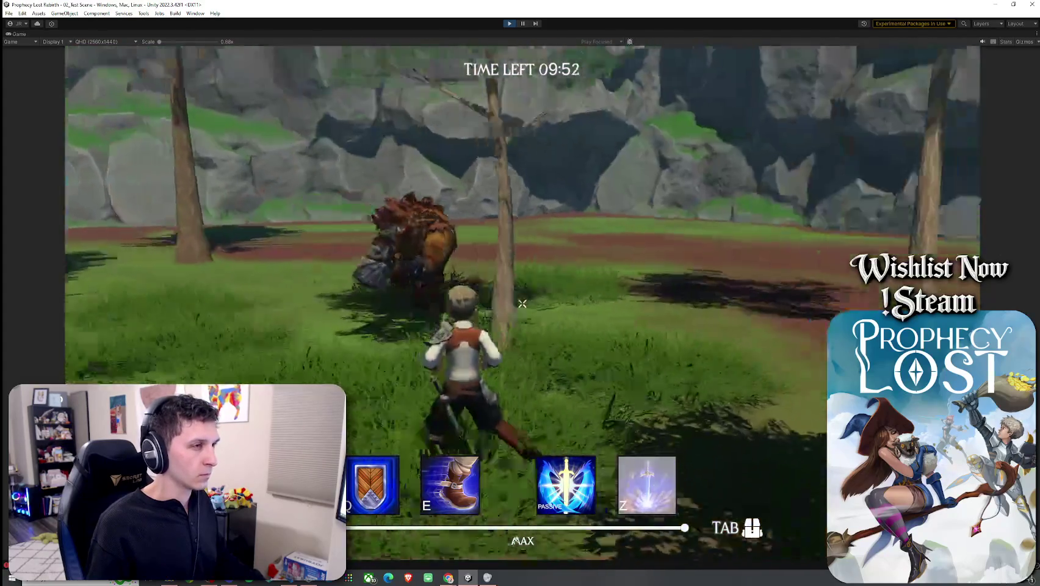
pyautogui.press('super')
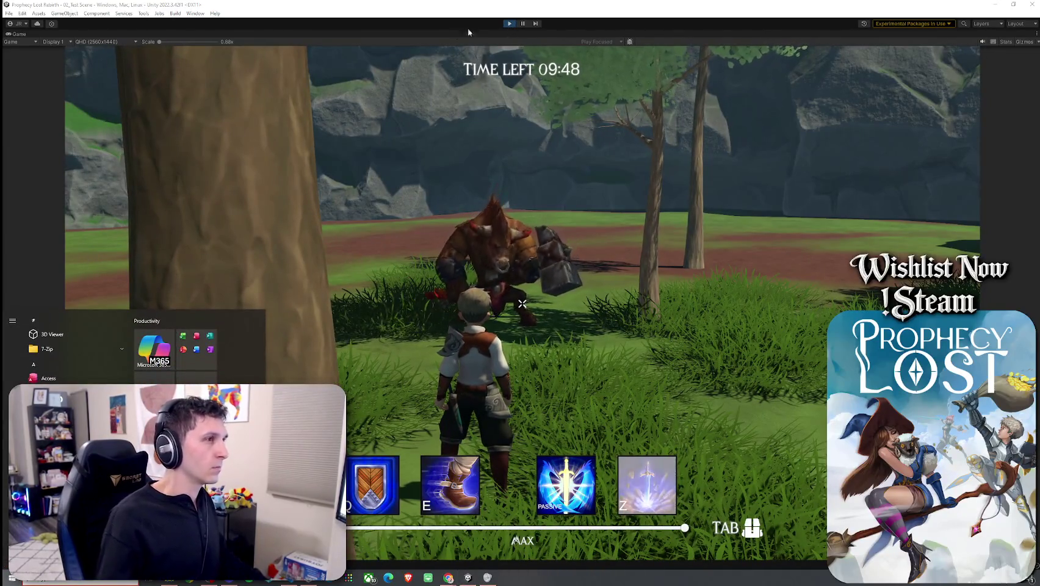
pyautogui.click(510, 24)
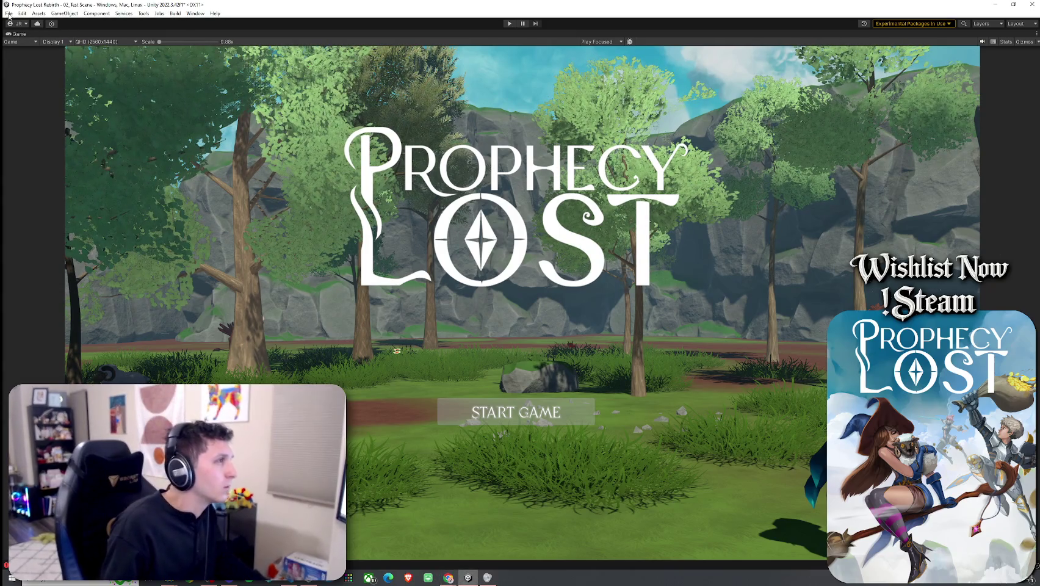
# - Un-maximize the Game view to restore the editor layout and save the test scene via File > Save
pyautogui.doubleClick(19, 34)
pyautogui.click(9, 13)
pyautogui.click(19, 52)
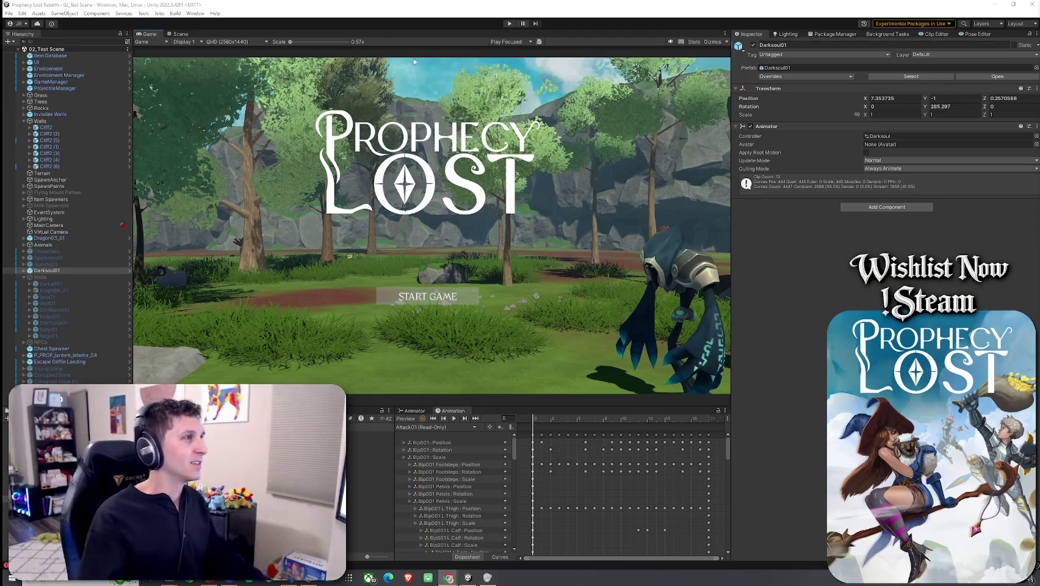
pyautogui.click(16, 13)
pyautogui.press('Escape')
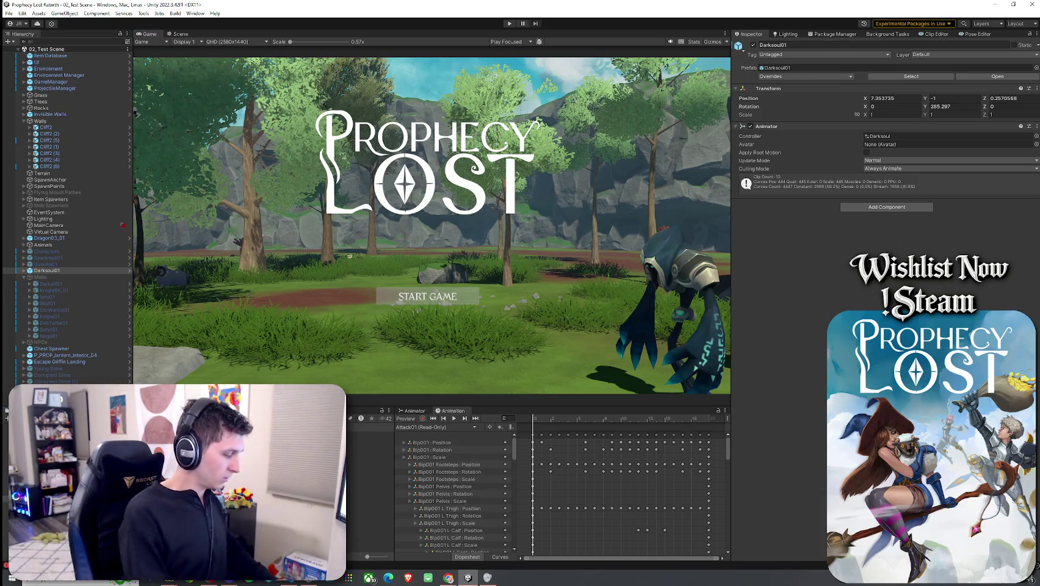
# - Select the Angel Slime prefab, place it in the Scene view, and save the scene
pyautogui.click(366, 441)
pyautogui.click(94, 450)
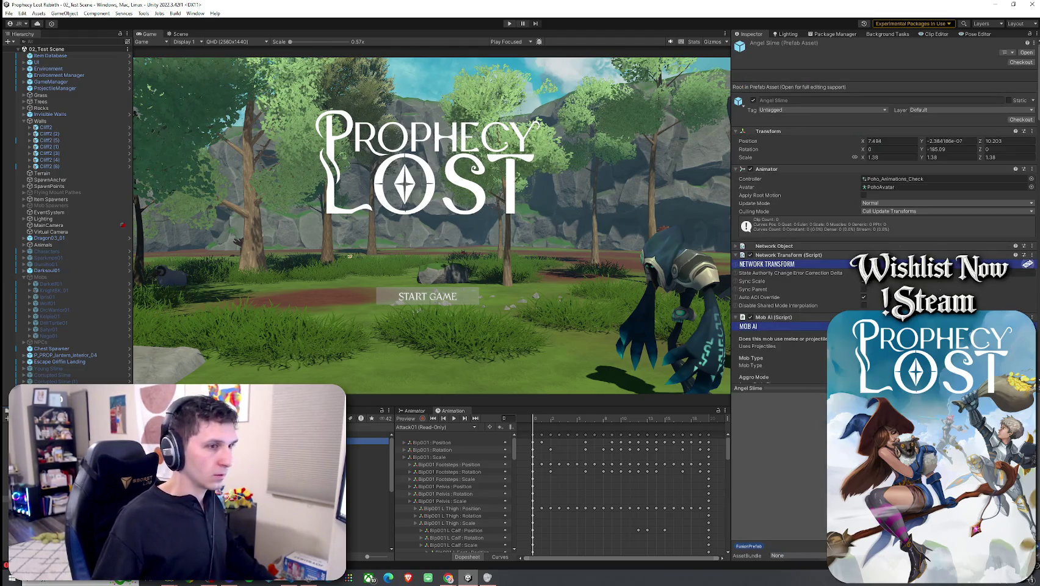
pyautogui.scroll(-3, 755, 344)
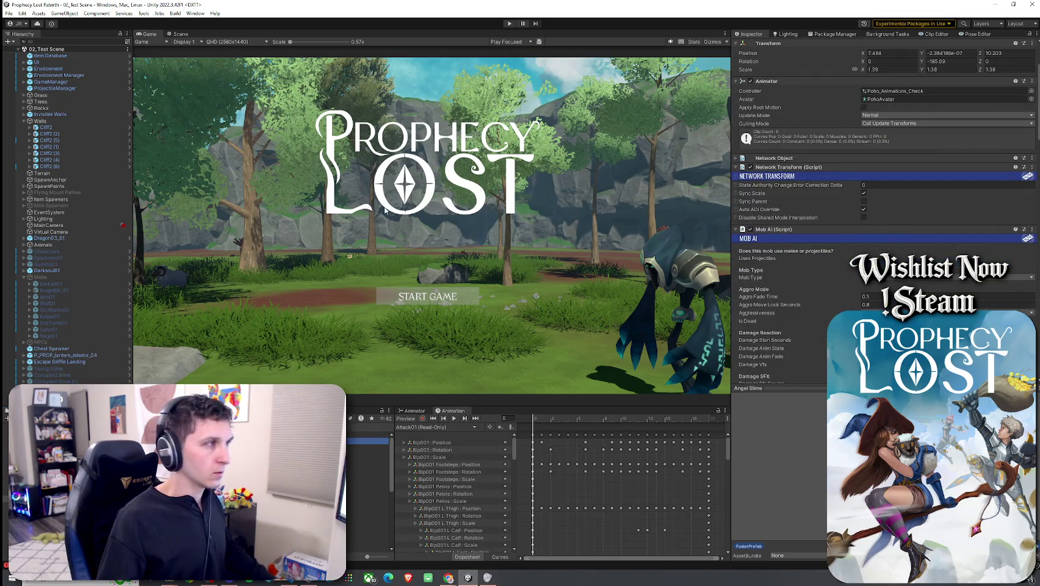
pyautogui.click(179, 34)
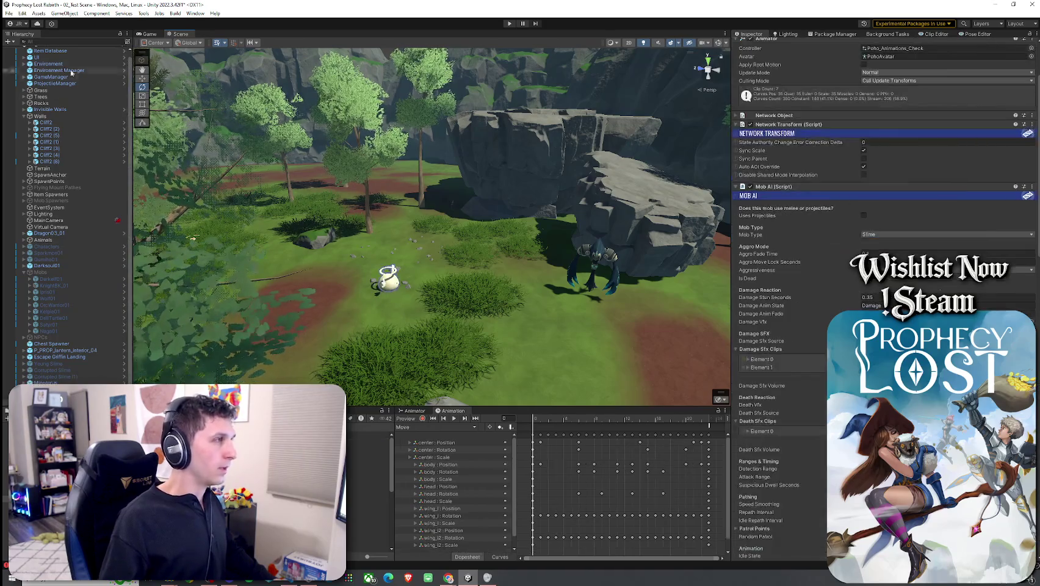
pyautogui.click(8, 13)
pyautogui.press('Escape')
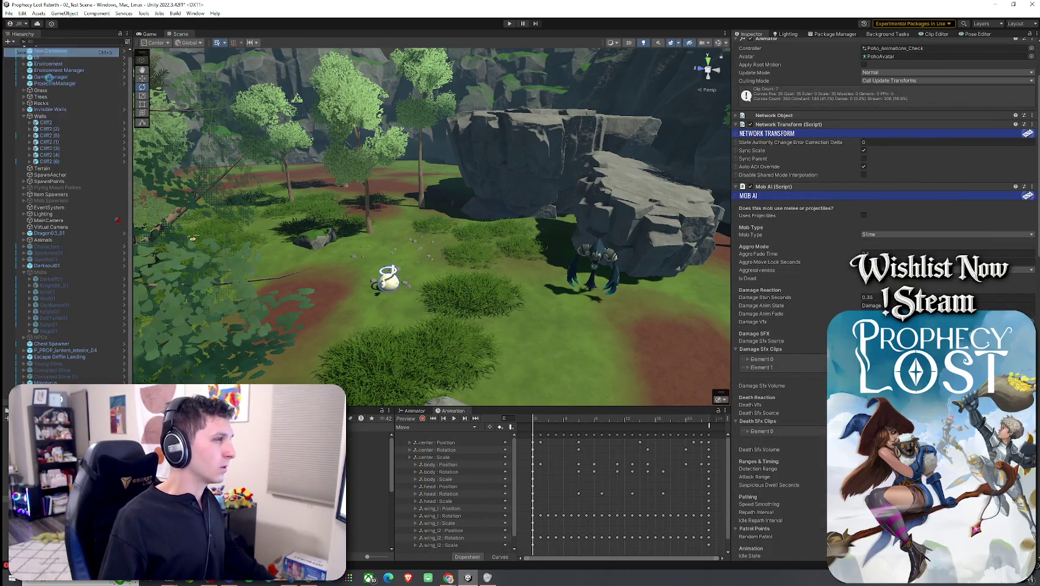
# - Collapse the Mobs group, save, maximize the Game view and start play mode with Ctrl+P
pyautogui.click(23, 272)
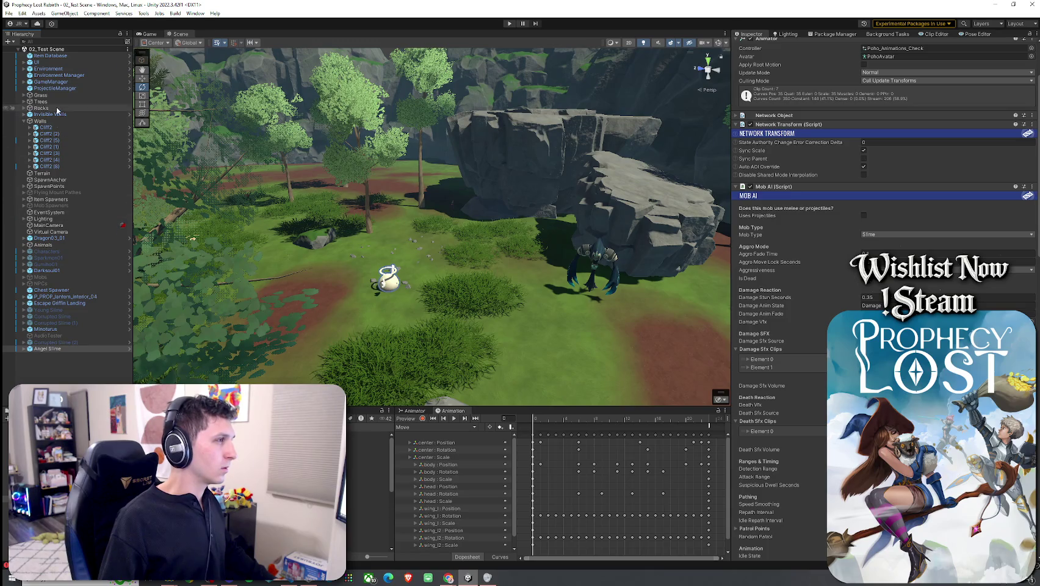
pyautogui.click(9, 12)
pyautogui.press('Escape')
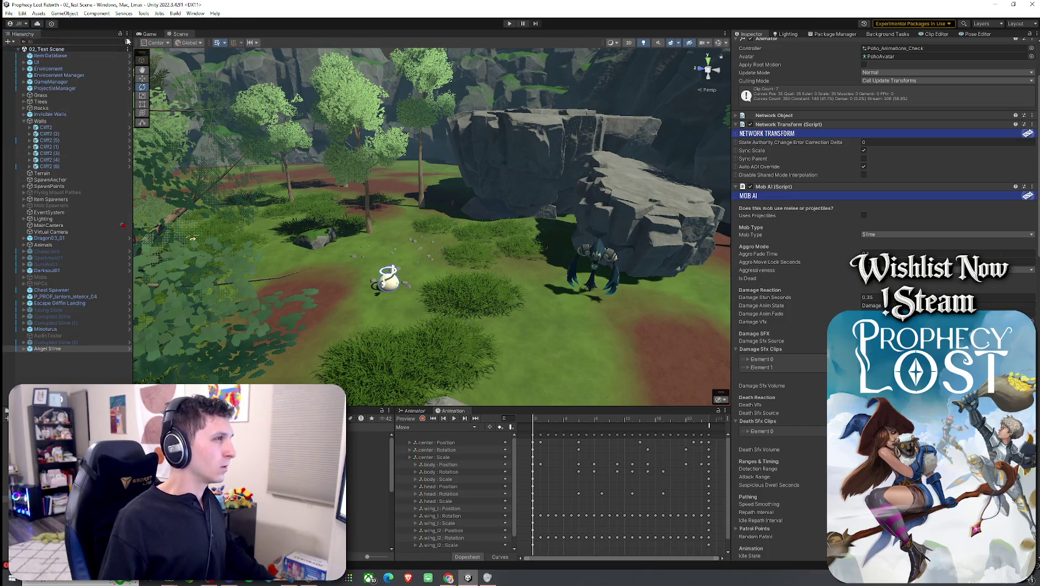
pyautogui.click(150, 33)
pyautogui.doubleClick(156, 34)
pyautogui.hotkey('ctrl', 'p')
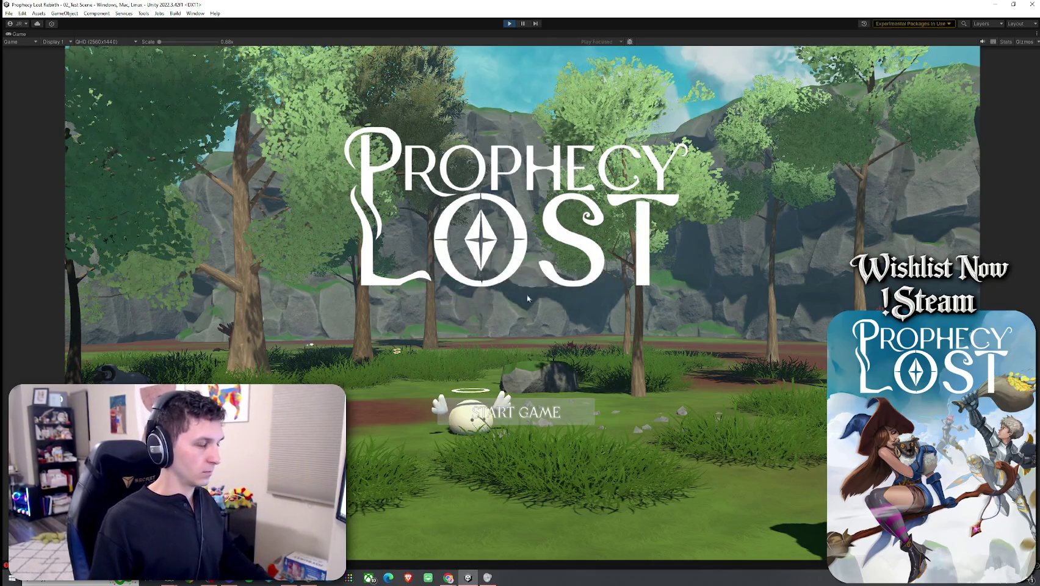
# - Start the match from the title screen and run the character into the forest
pyautogui.click(511, 412)
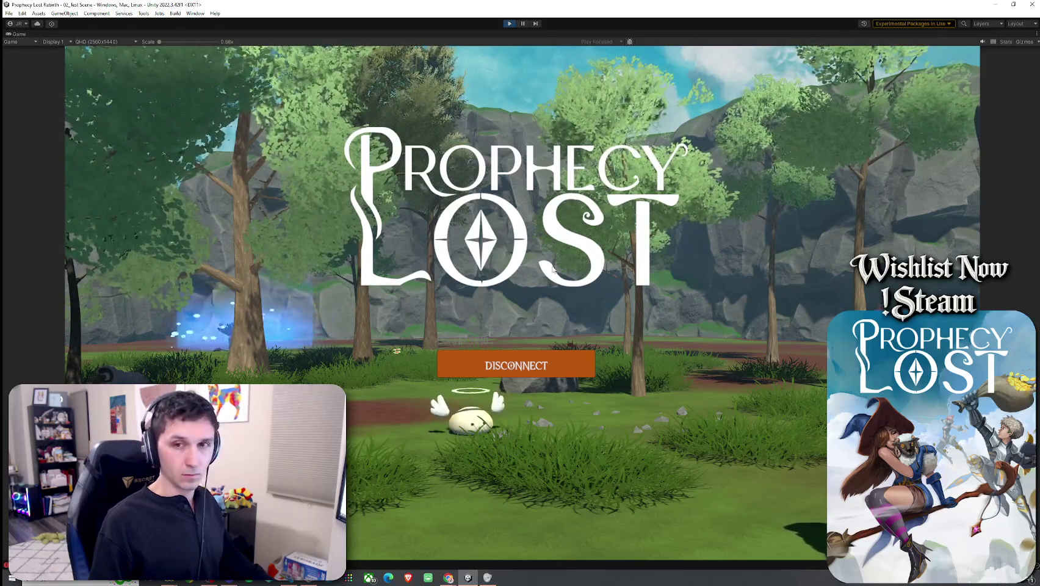
pyautogui.press('w')
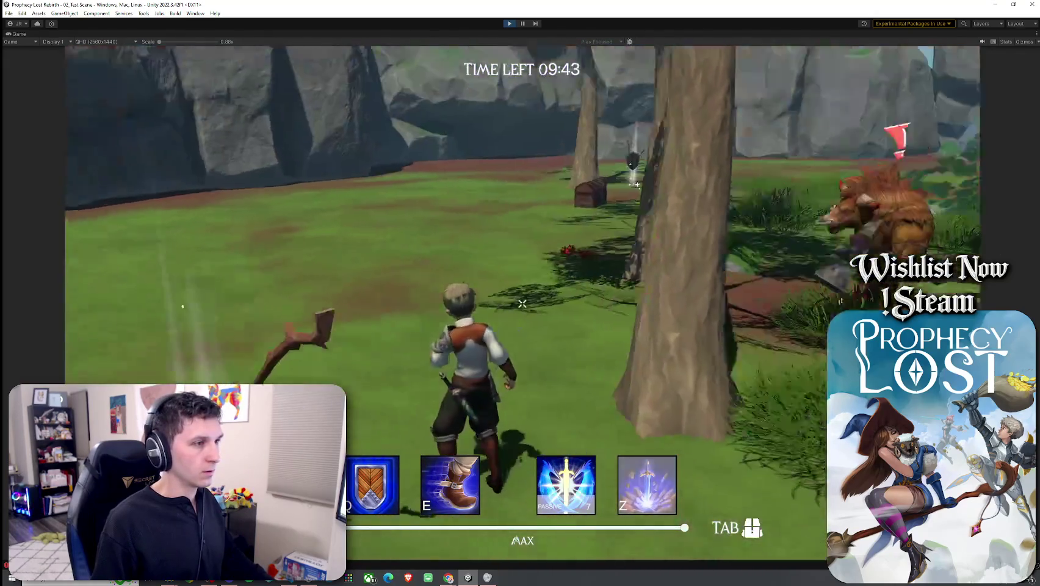
# - Check the inventory, then defeat the forest creatures and attack the minotaur with repeated sword swings
pyautogui.press('Tab')
pyautogui.press('Tab')
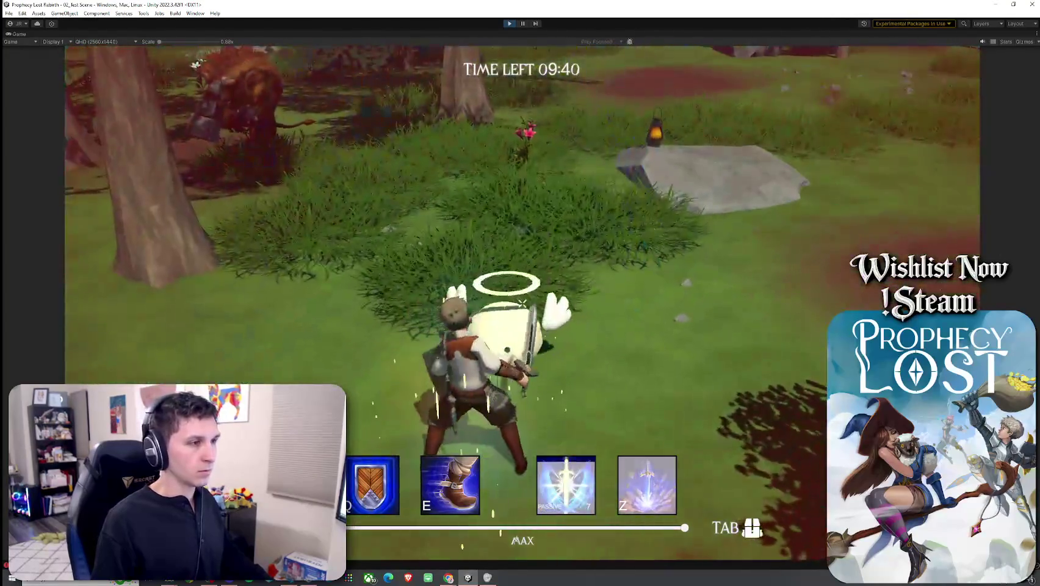
pyautogui.click(522, 303)
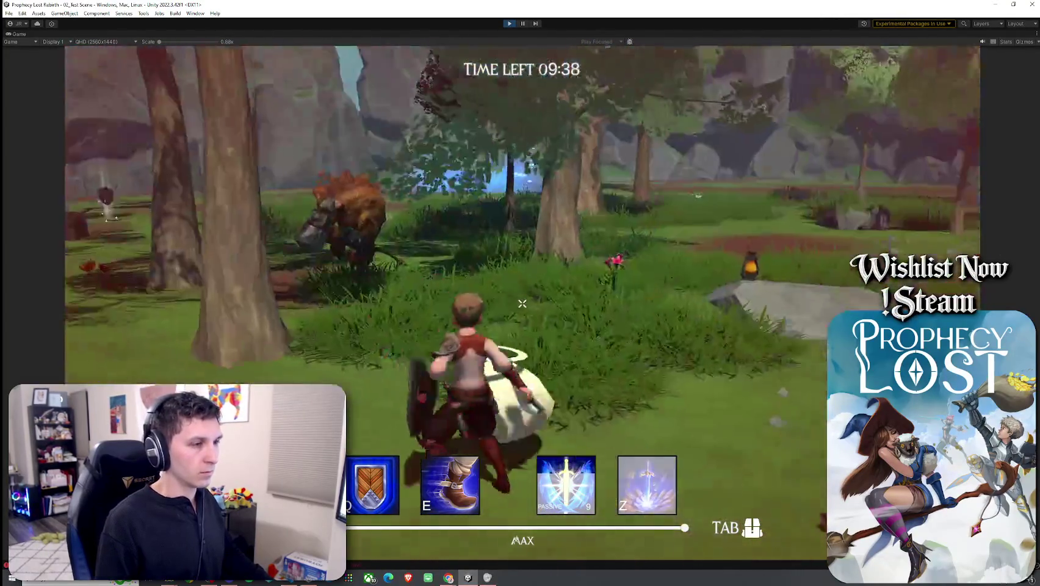
pyautogui.click(522, 302)
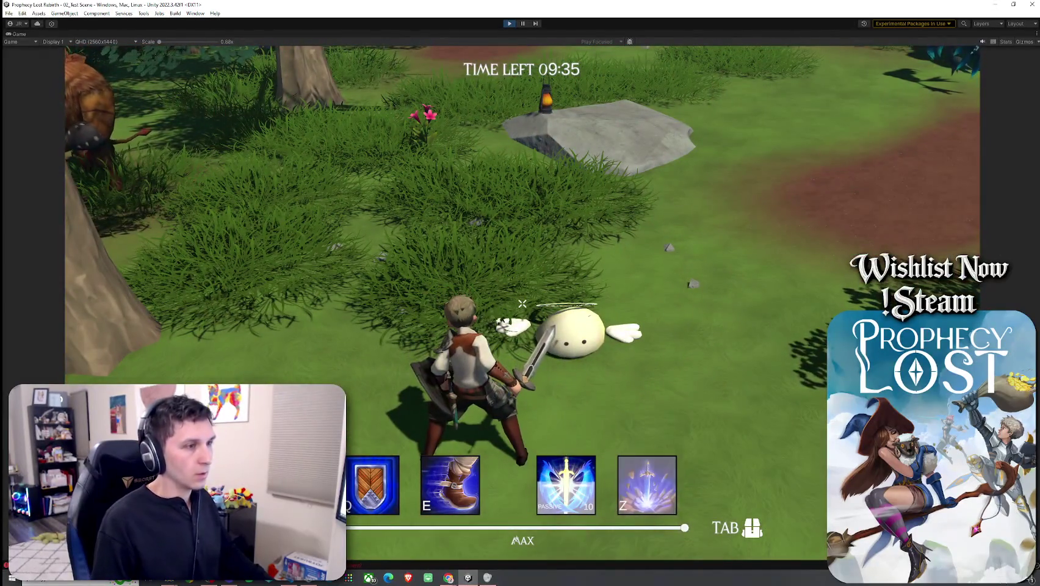
pyautogui.click(521, 302)
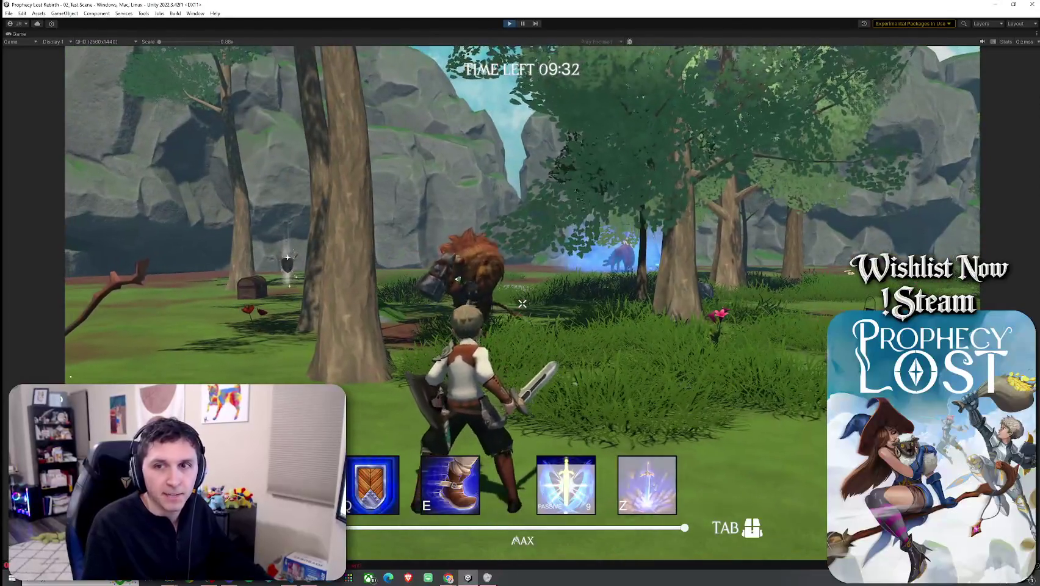
pyautogui.click(522, 302)
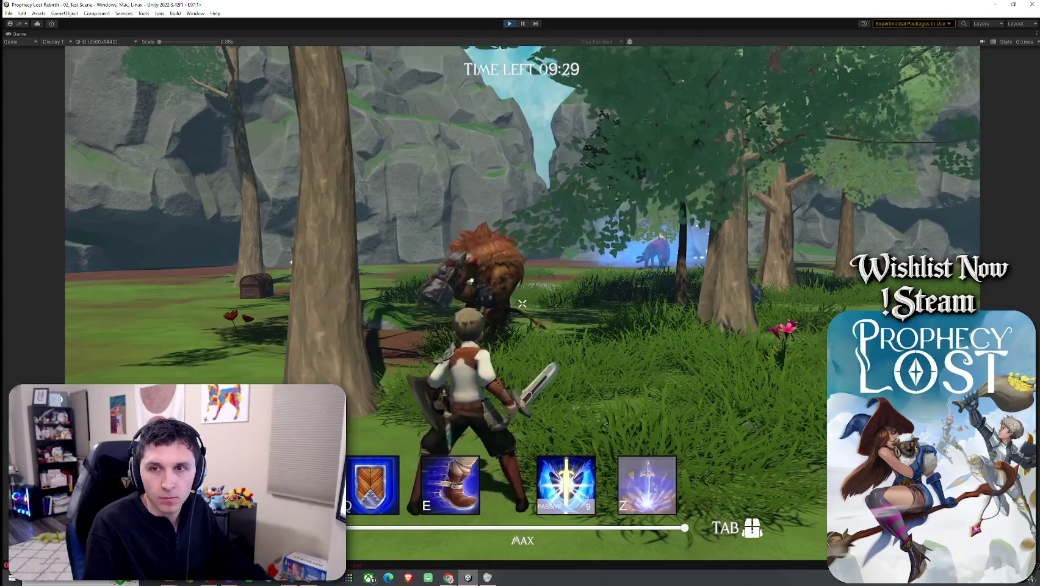
pyautogui.click(521, 303)
pyautogui.click(521, 303)
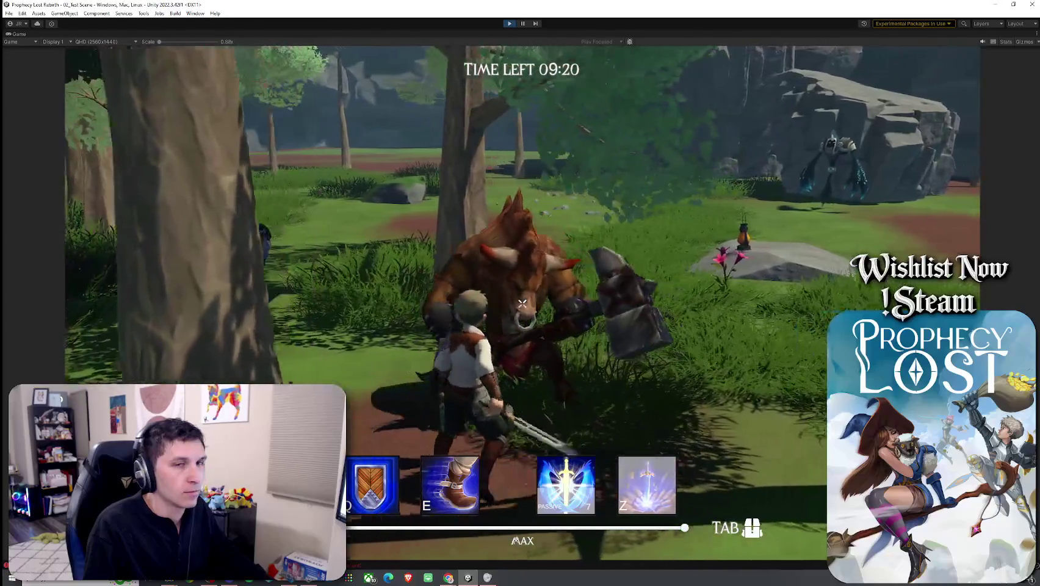
pyautogui.click(521, 302)
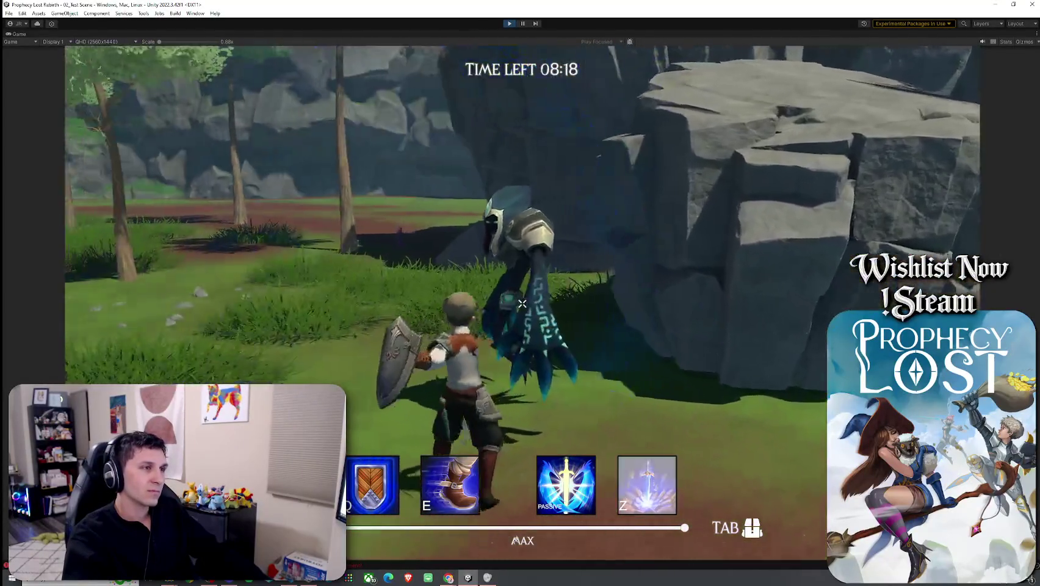
# - Strike the Darksoul beside the rock three times, then stop the play test
pyautogui.click(521, 304)
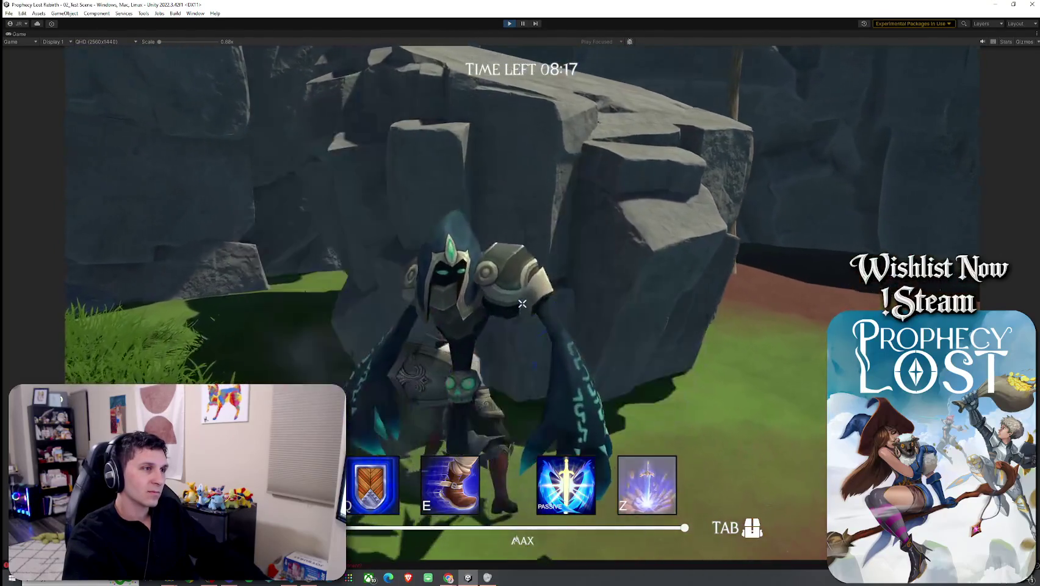
pyautogui.click(522, 303)
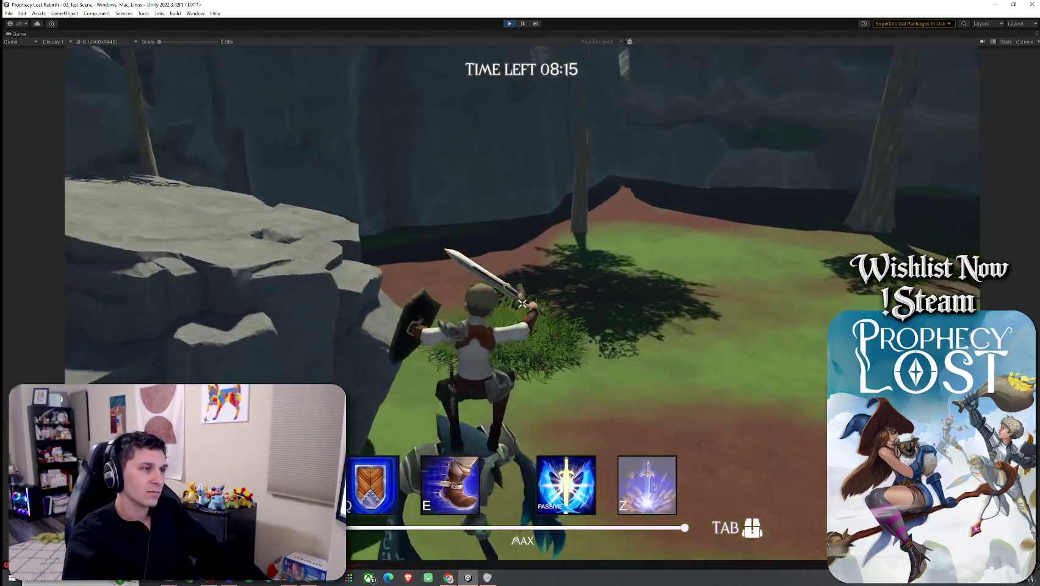
pyautogui.click(522, 303)
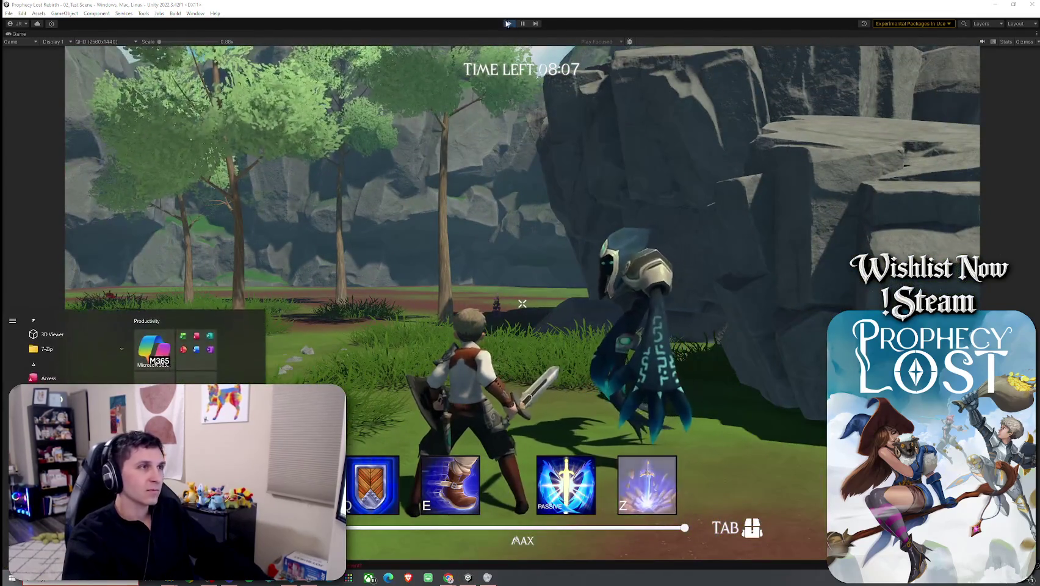
pyautogui.click(376, 205)
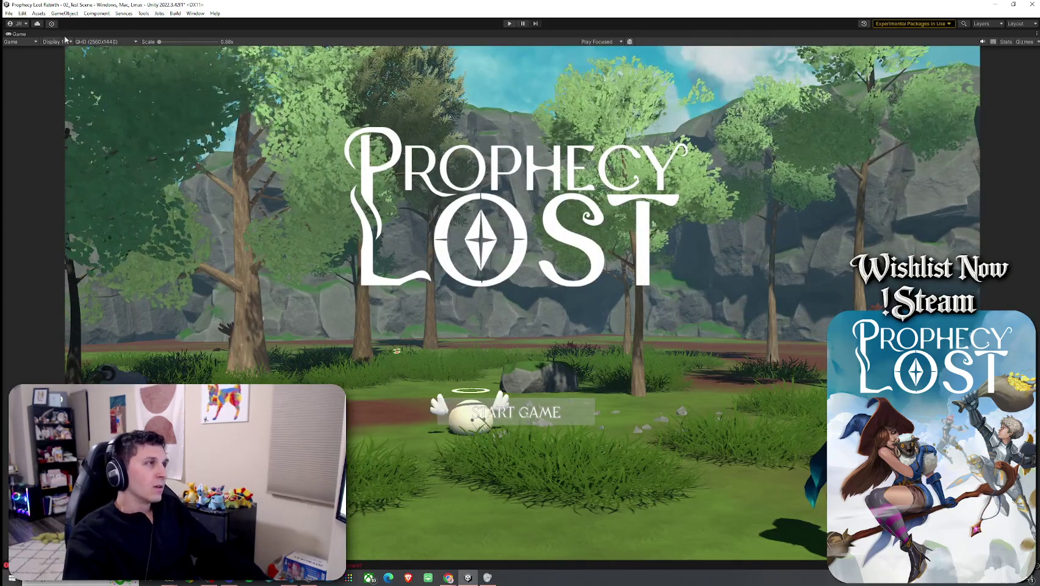
# - Restore the layout with Shift+Space, return to the Scene view, save, and orbit toward the Darksoul
pyautogui.hotkey('shift', 'space')
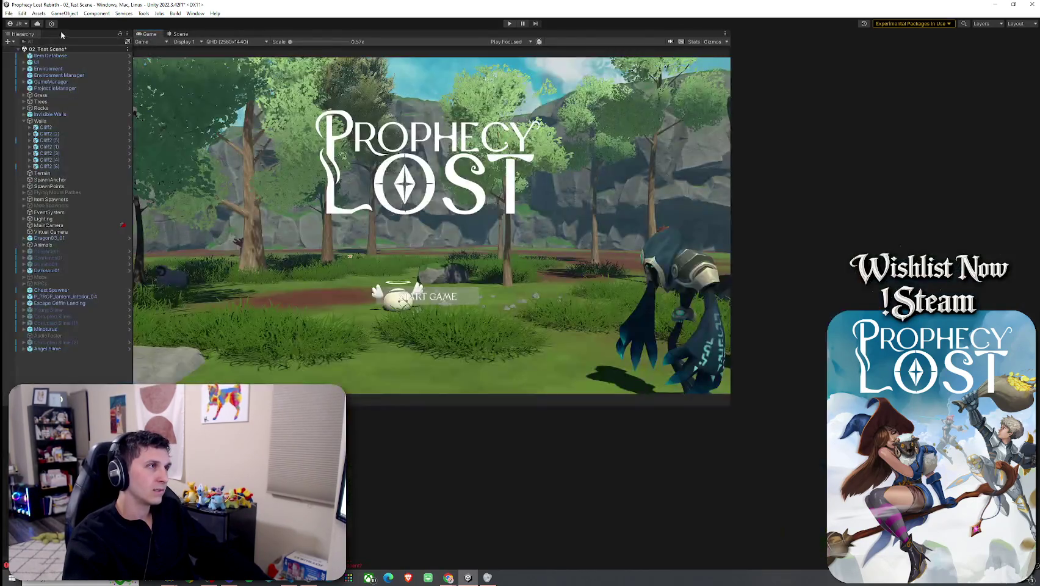
pyautogui.click(180, 34)
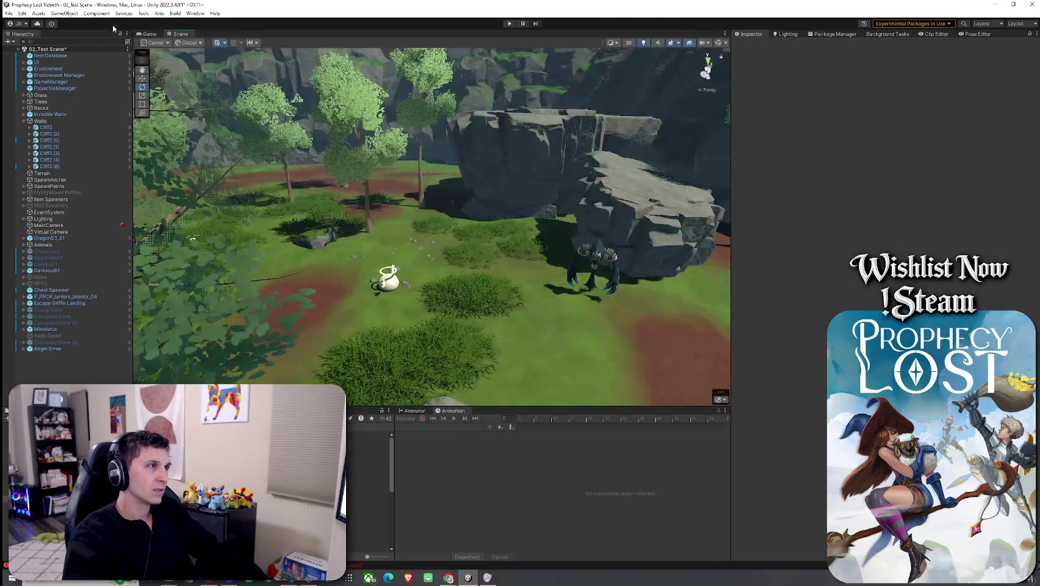
pyautogui.click(31, 56)
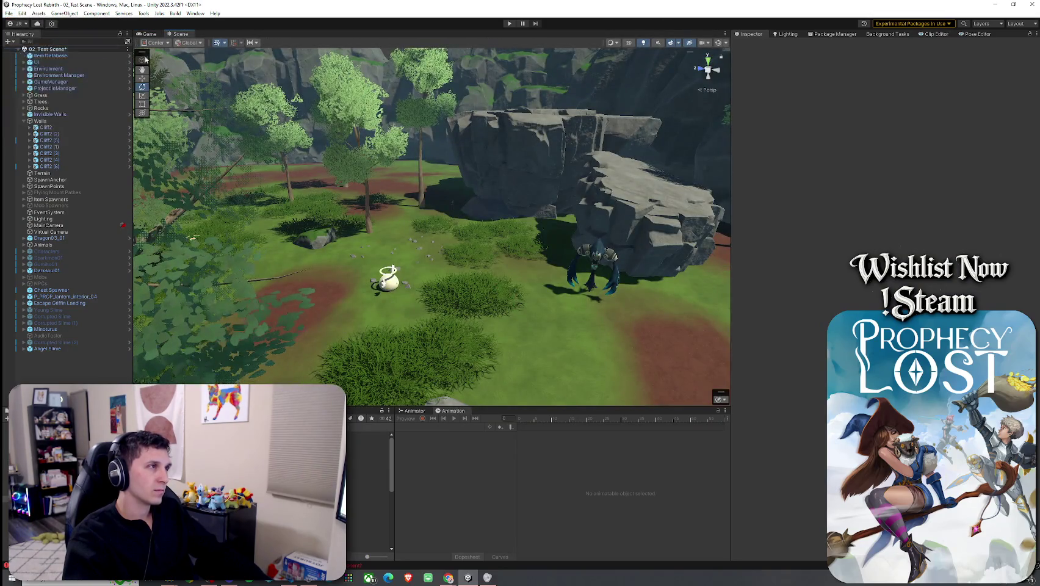
pyautogui.moveTo(531, 268)
pyautogui.mouseDown()
pyautogui.moveTo(547, 291)
pyautogui.moveTo(379, 217)
pyautogui.moveTo(341, 380)
pyautogui.mouseUp()
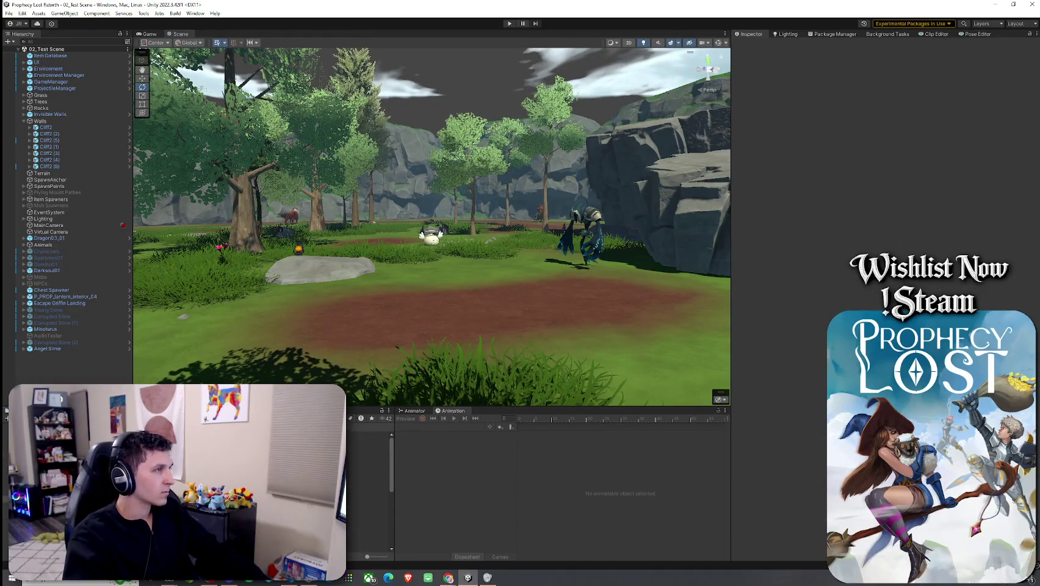
# - Save 02_Test Scene from the File menu and enter play mode on the Prophecy Lost title screen
pyautogui.click(9, 13)
pyautogui.click(259, 3)
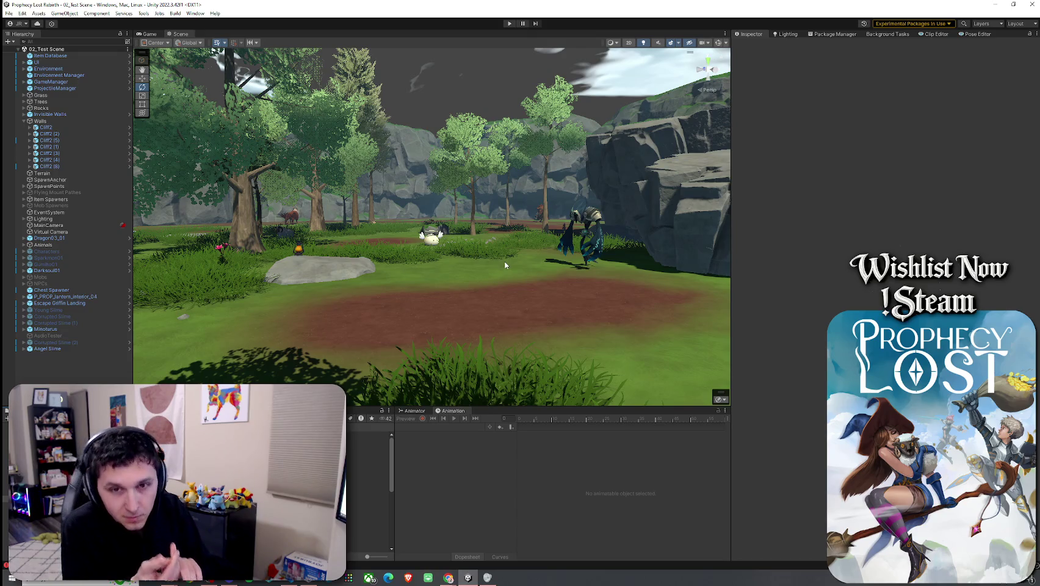
pyautogui.click(9, 13)
pyautogui.click(25, 52)
pyautogui.click(510, 23)
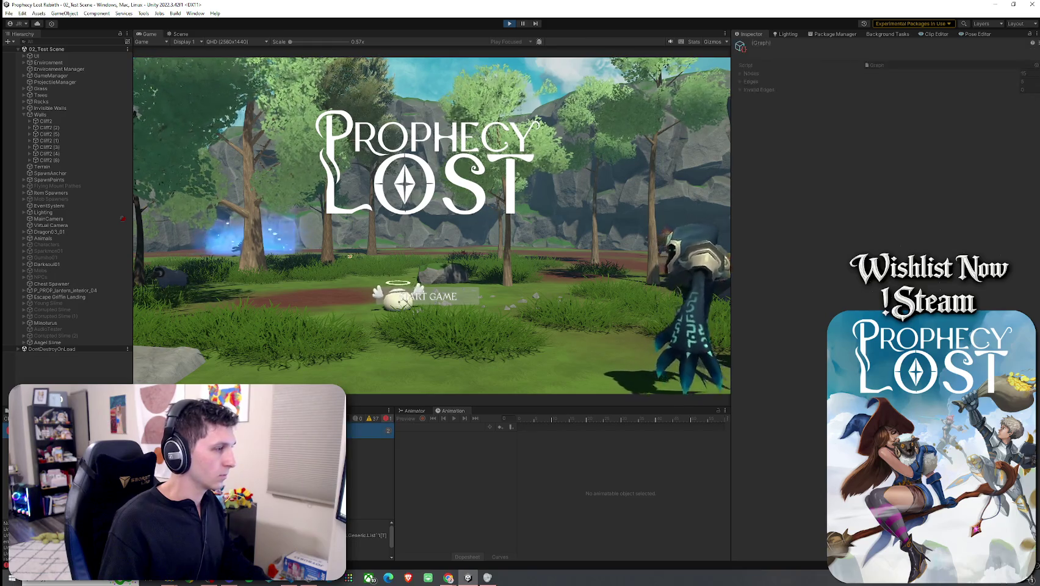
# - Start a round, run the hero to the minotaur during the countdown, then stop play mode and save with Ctrl+S
pyautogui.click(406, 299)
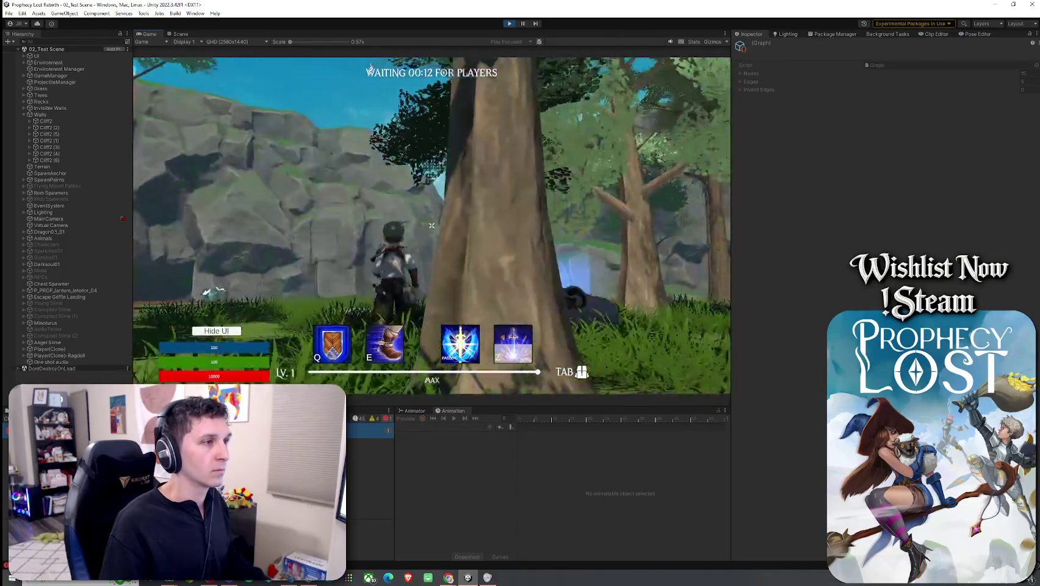
pyautogui.press('w')
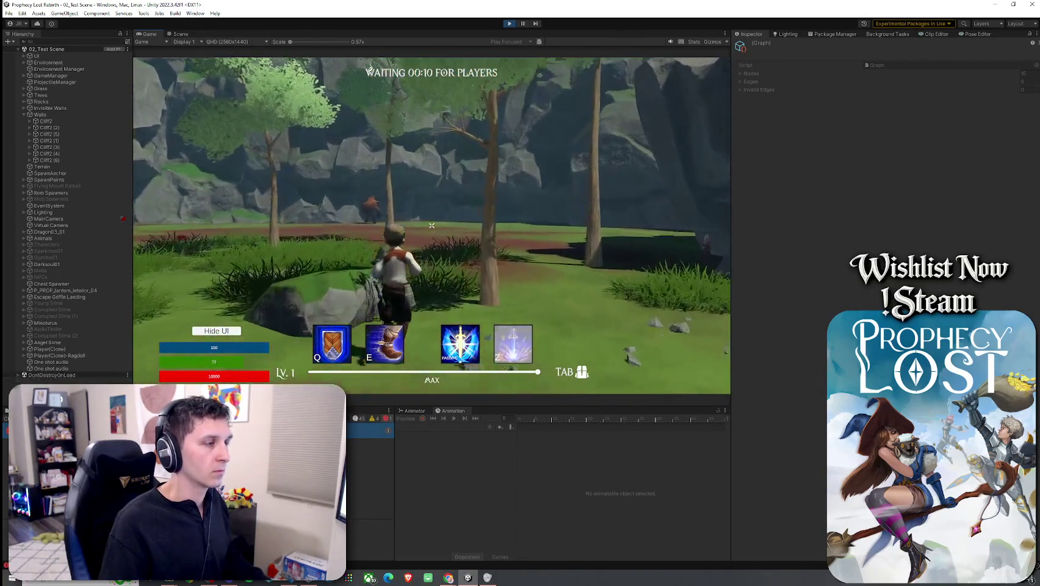
pyautogui.press('w')
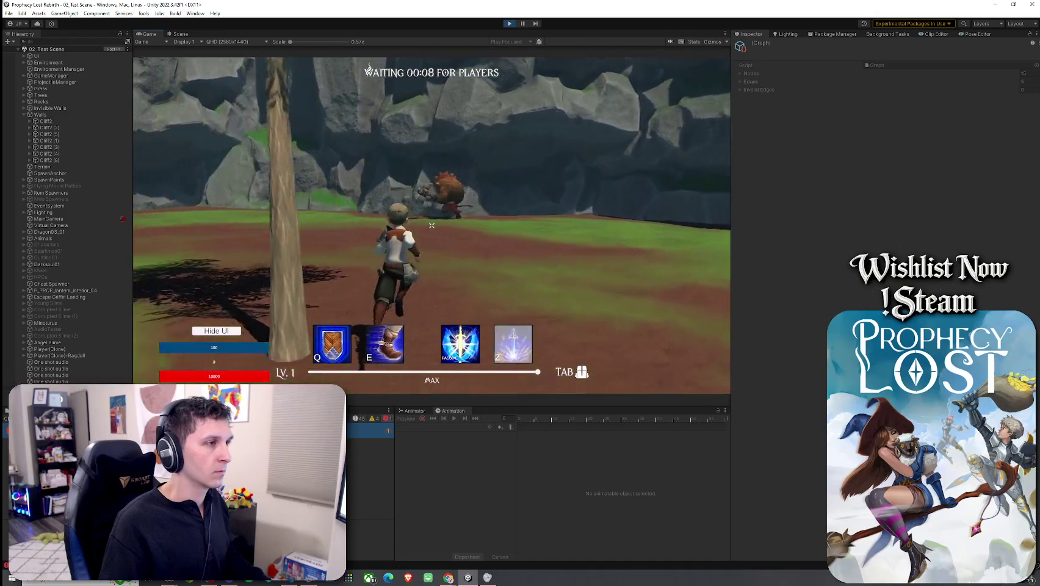
pyautogui.press('w')
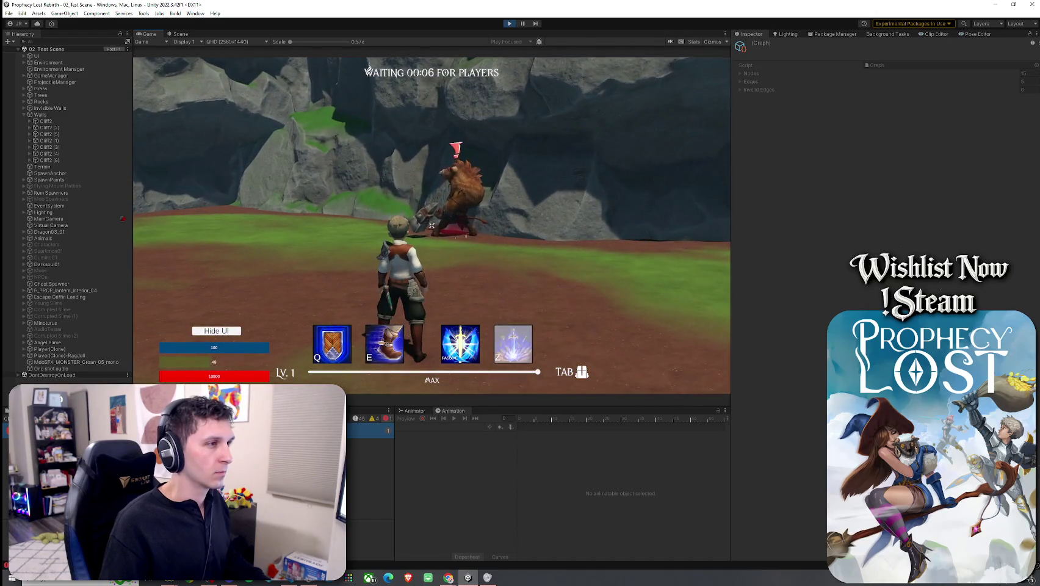
pyautogui.press('w')
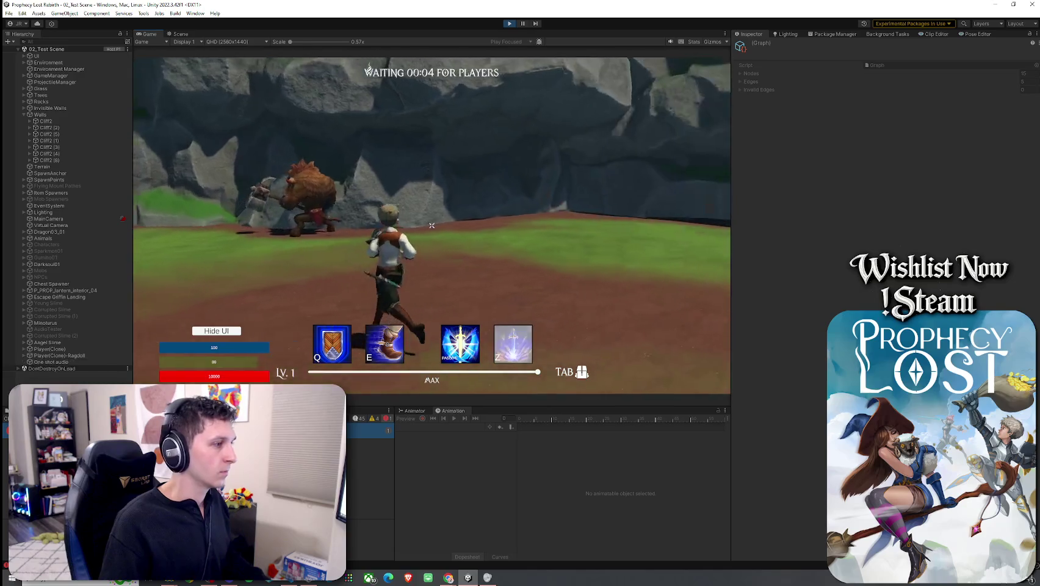
pyautogui.press('w')
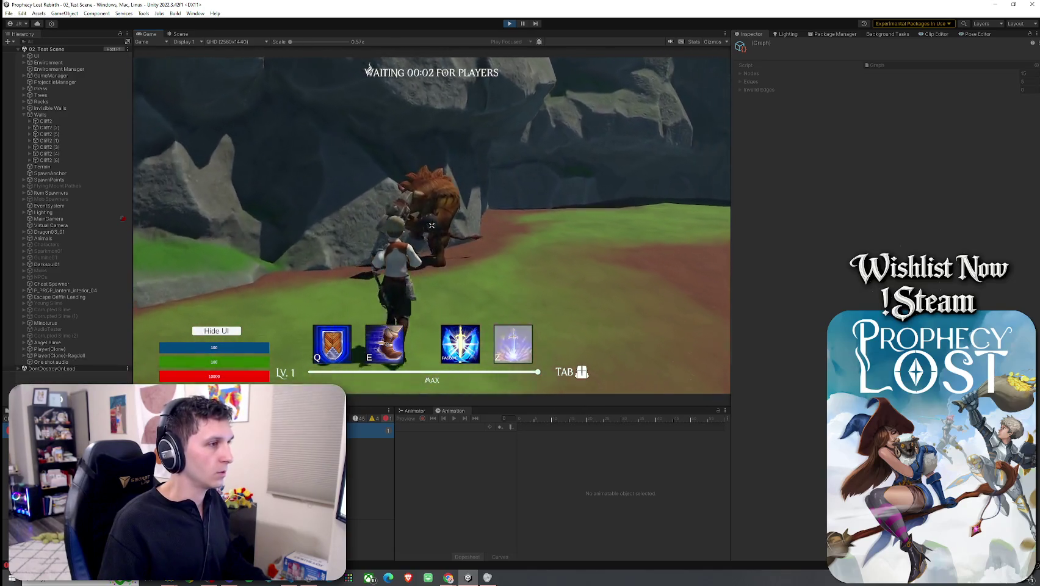
pyautogui.press('w')
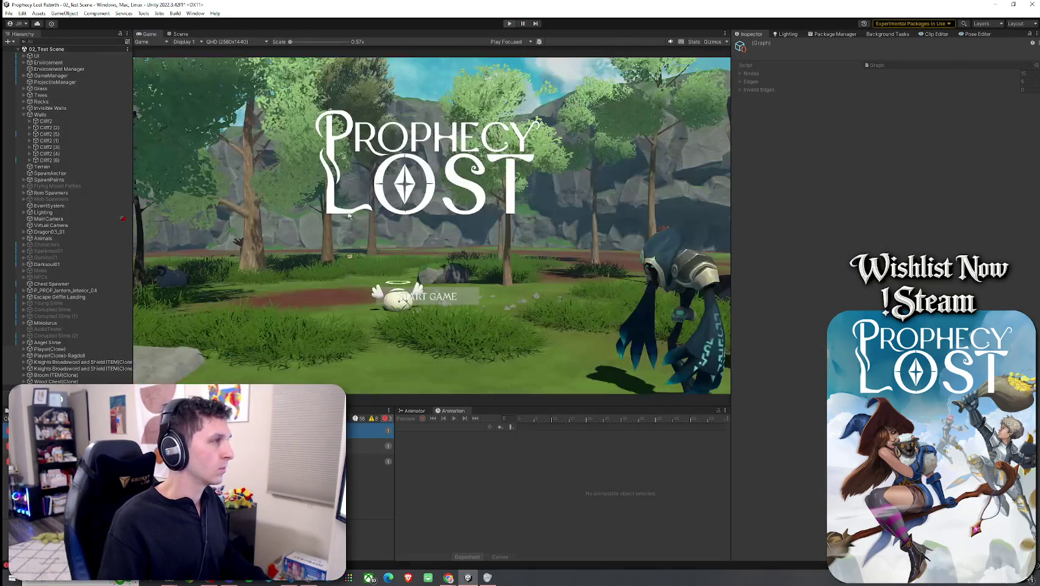
pyautogui.click(9, 13)
pyautogui.hotkey('ctrl', 's')
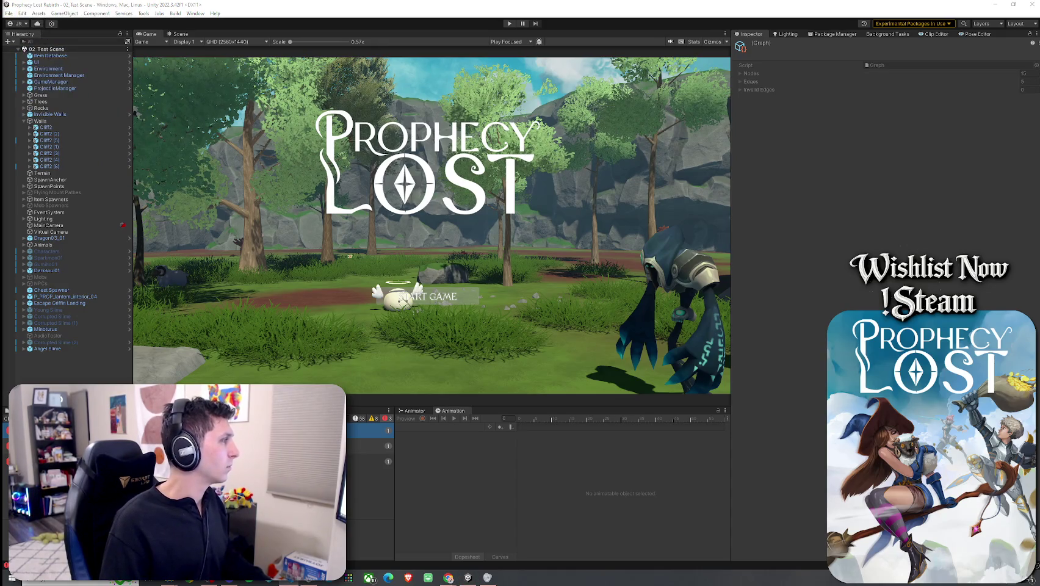
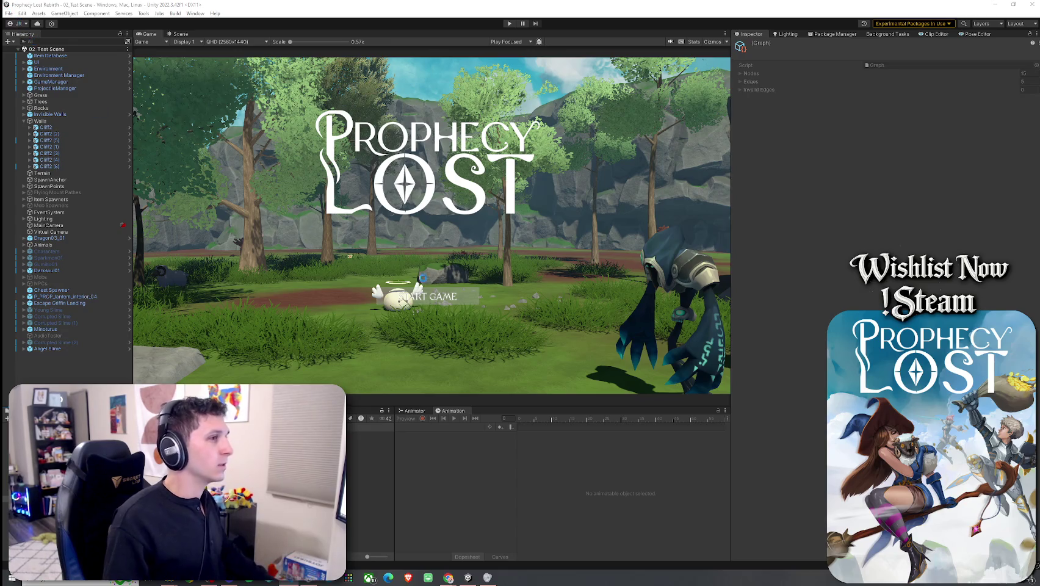
# - Refocus the editor so the updated scripts recompile, then save 02_Test Scene
pyautogui.click(468, 292)
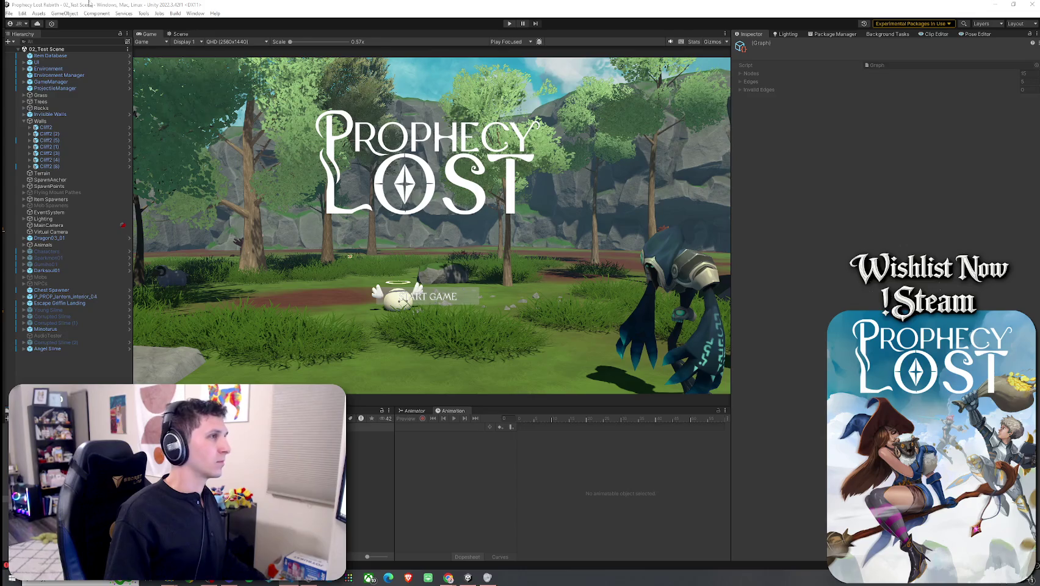
pyautogui.click(417, 309)
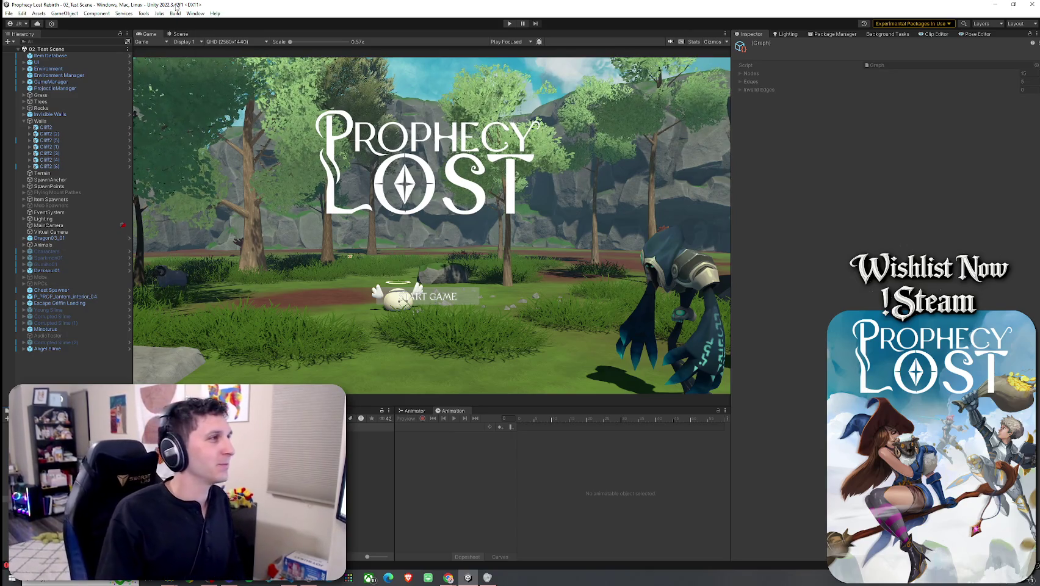
pyautogui.click(22, 13)
pyautogui.click(36, 53)
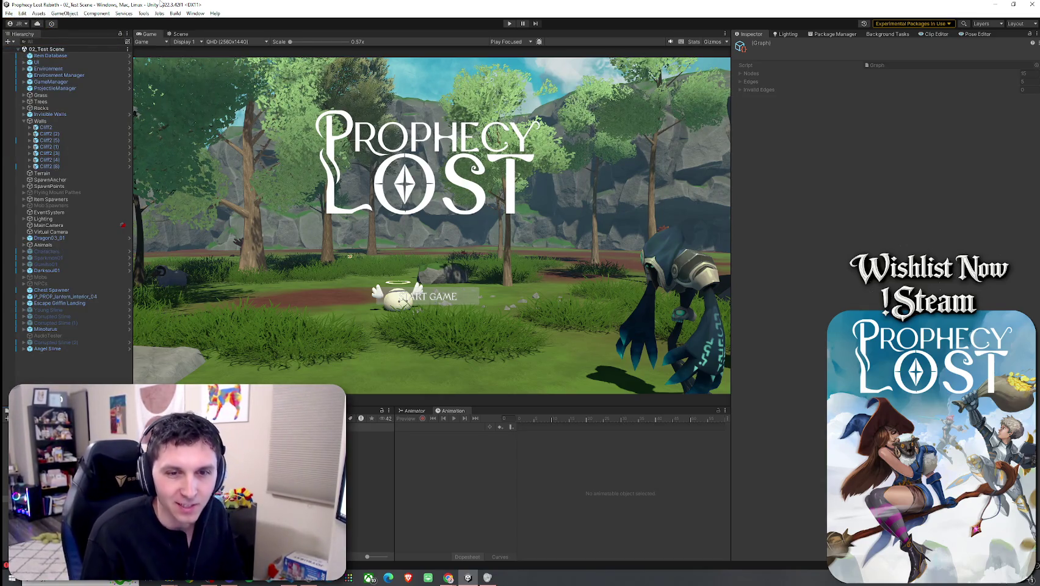
# - Return to the editor, save the scene again from File, and enter play mode
pyautogui.click(9, 13)
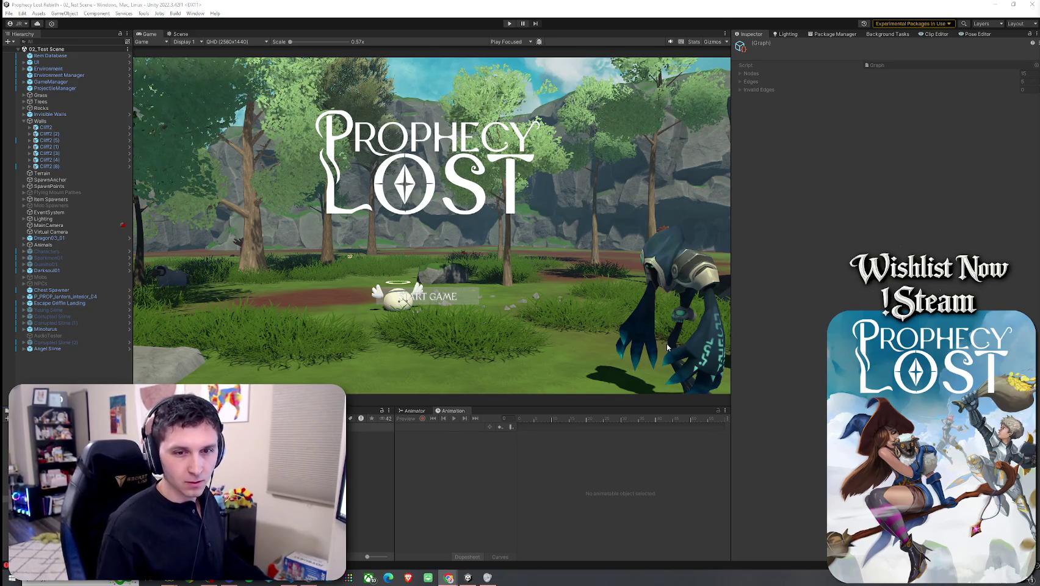
pyautogui.hotkey('alt', 'Tab')
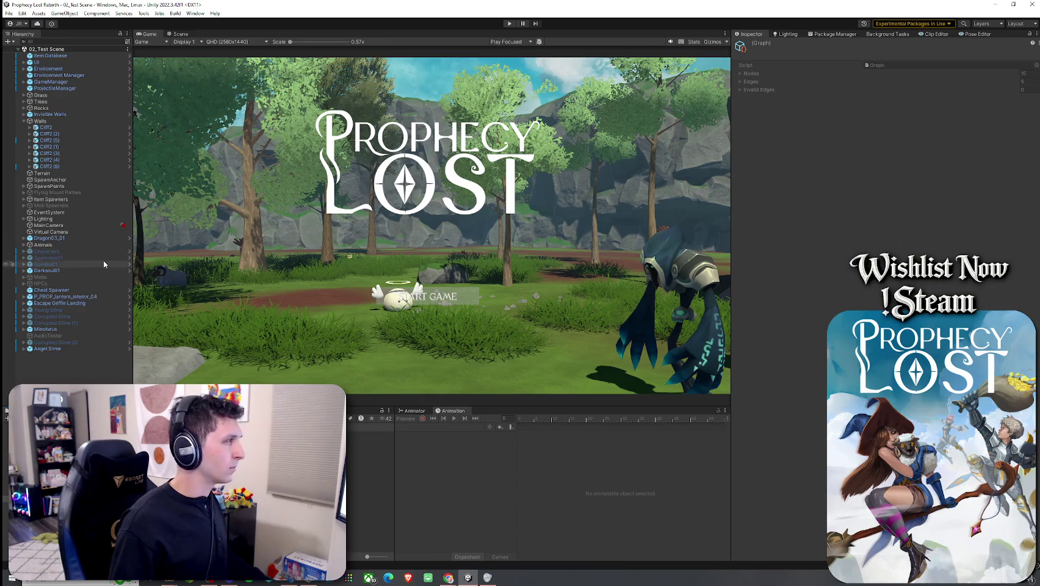
pyautogui.click(10, 13)
pyautogui.click(26, 60)
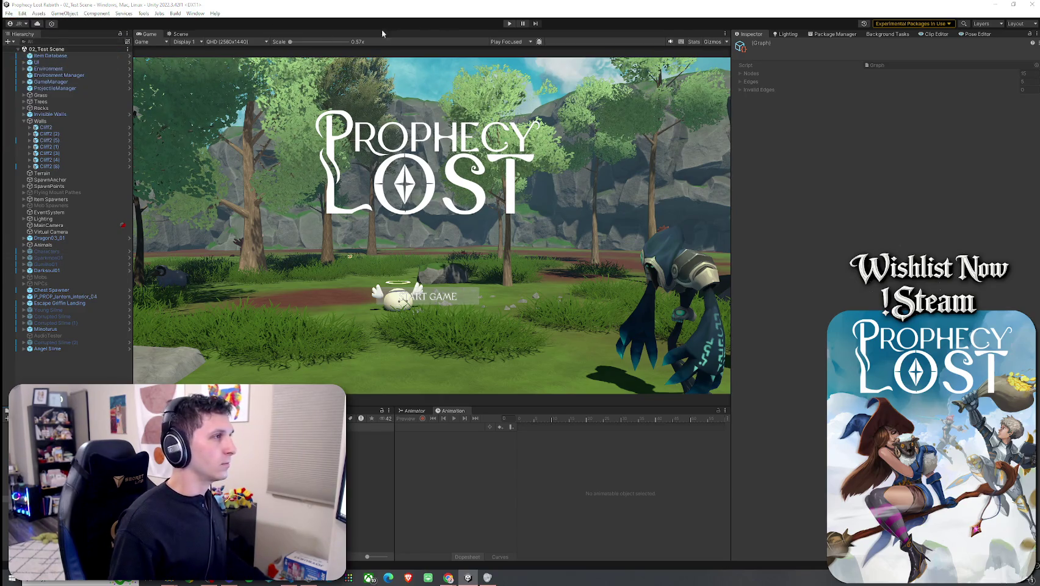
pyautogui.hotkey('ctrl', 'p')
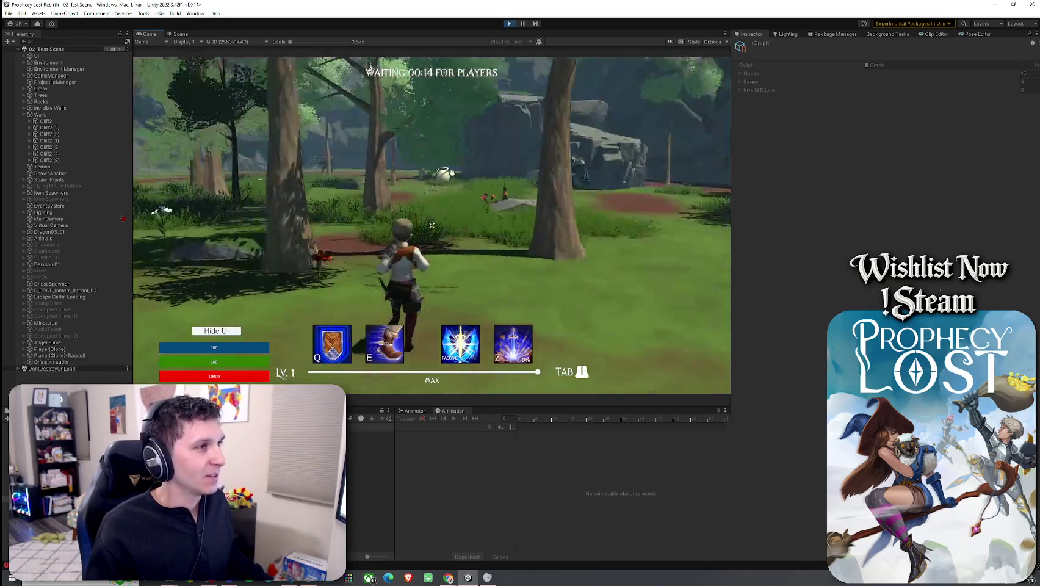
# - Run the character through the clearing and past the rock until the countdown ends
pyautogui.press('w')
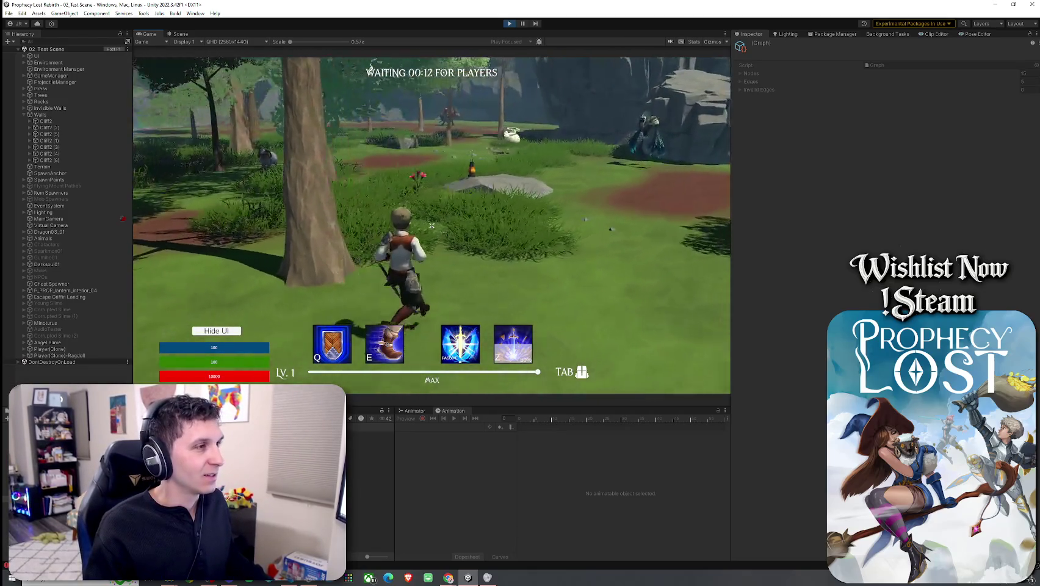
pyautogui.press('w')
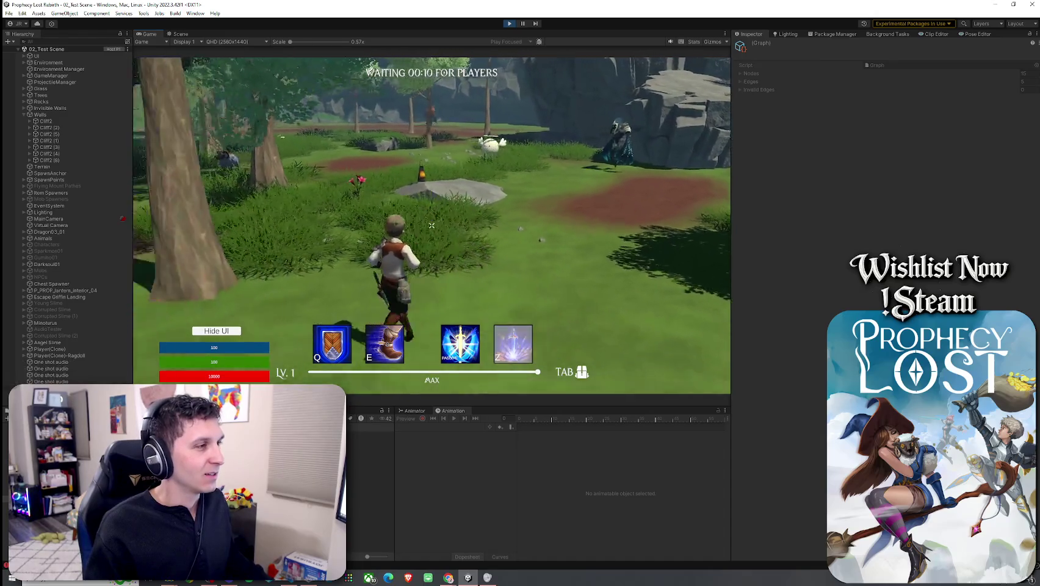
pyautogui.press('w')
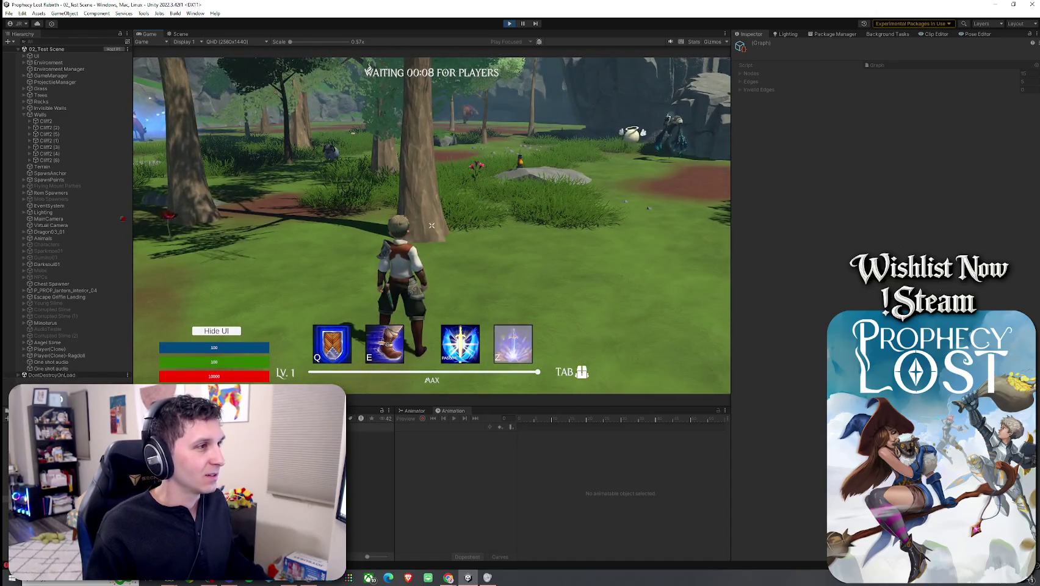
pyautogui.press('w')
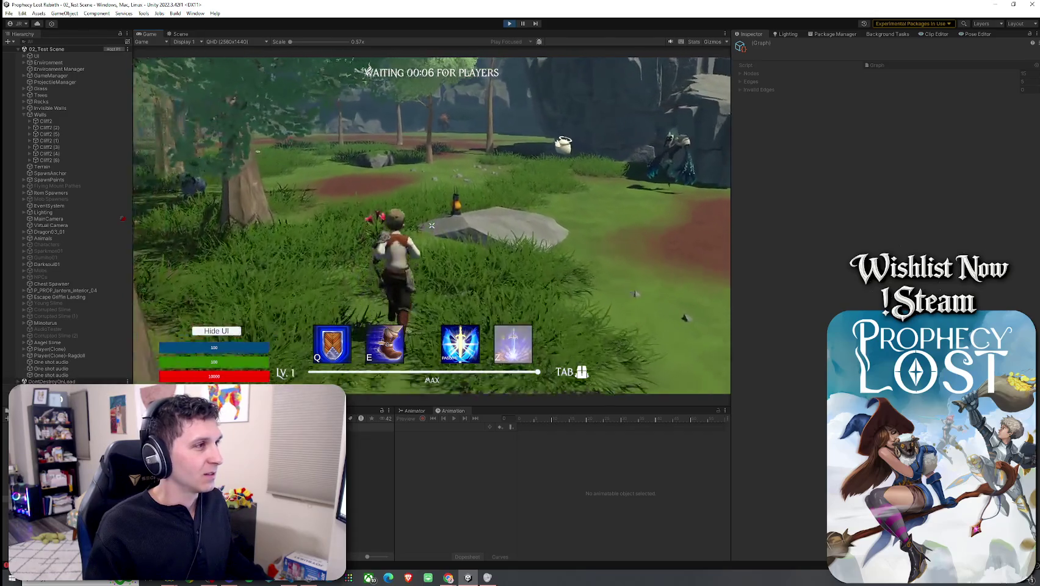
pyautogui.press('w')
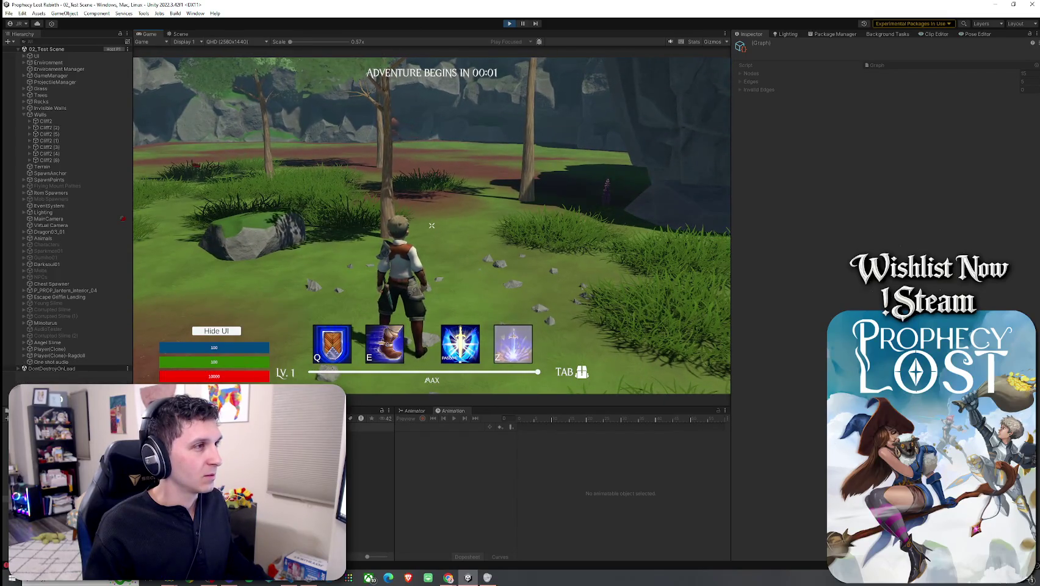
pyautogui.press('w')
pyautogui.press('w')
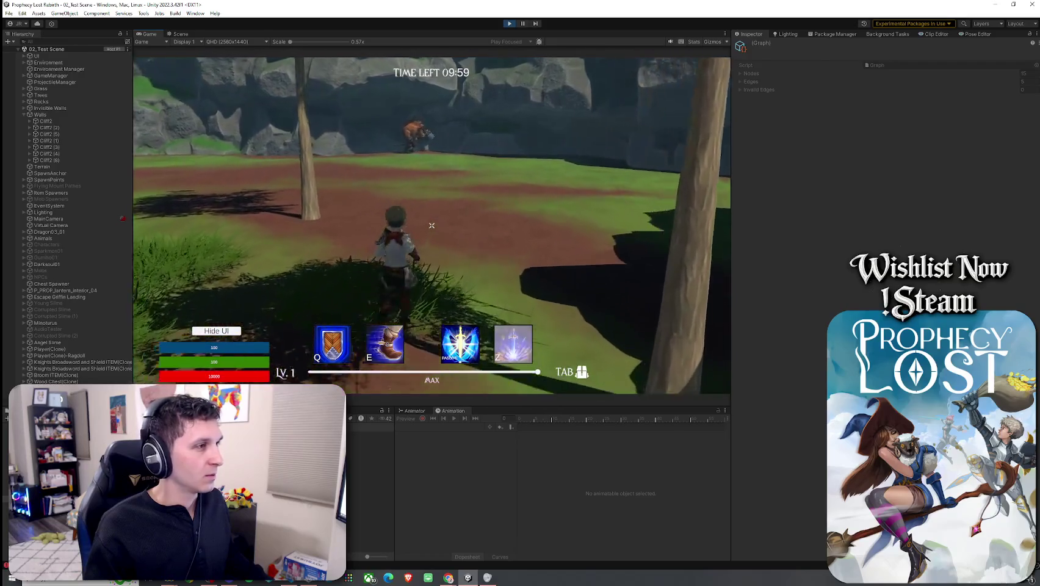
# - Run to the monster by the cliff and attack it with repeated sword swings
pyautogui.press('w')
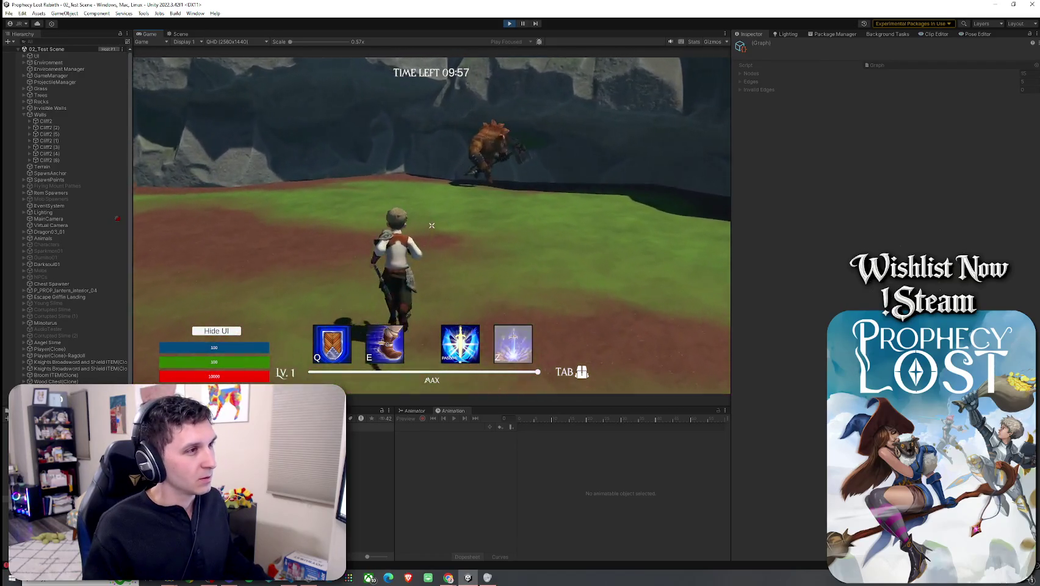
pyautogui.press('w')
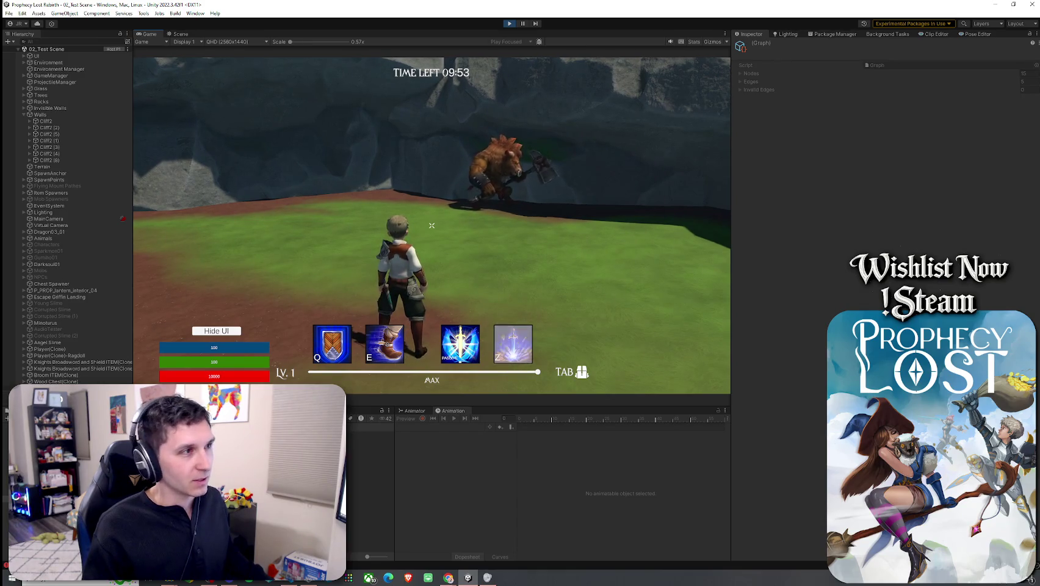
pyautogui.press('w')
pyautogui.press('w')
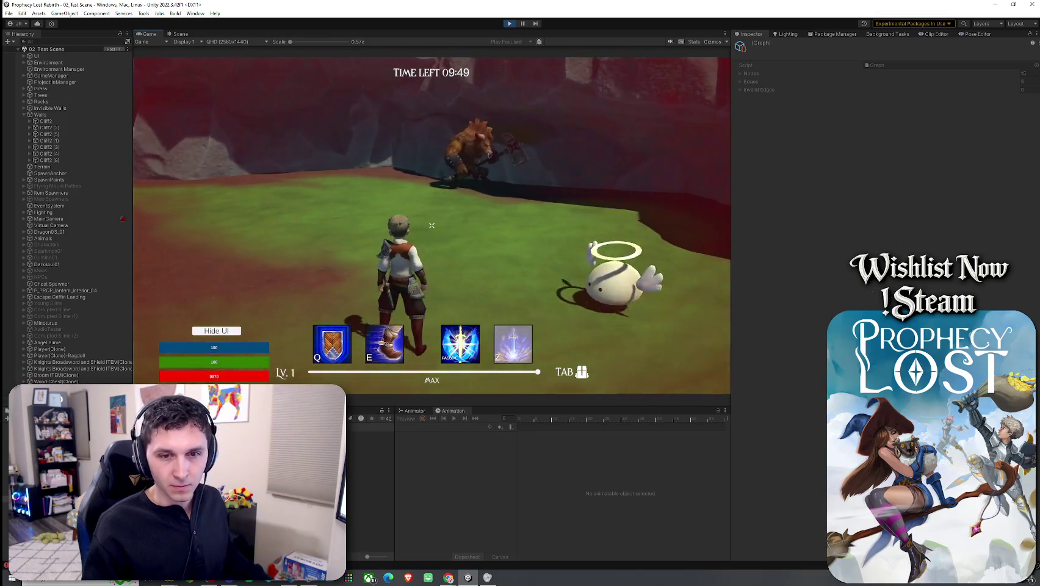
pyautogui.press('super')
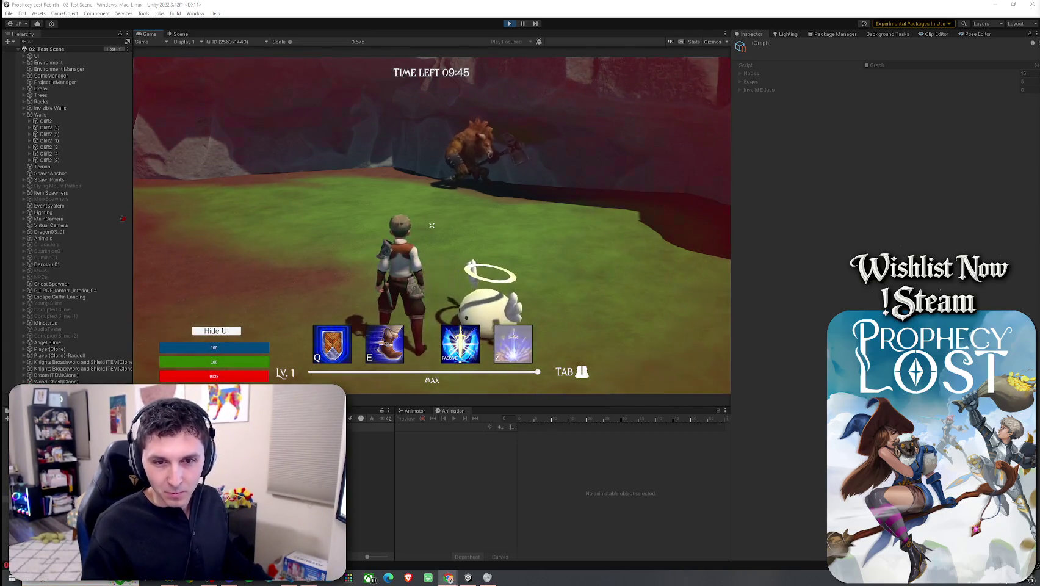
pyautogui.click(623, 218)
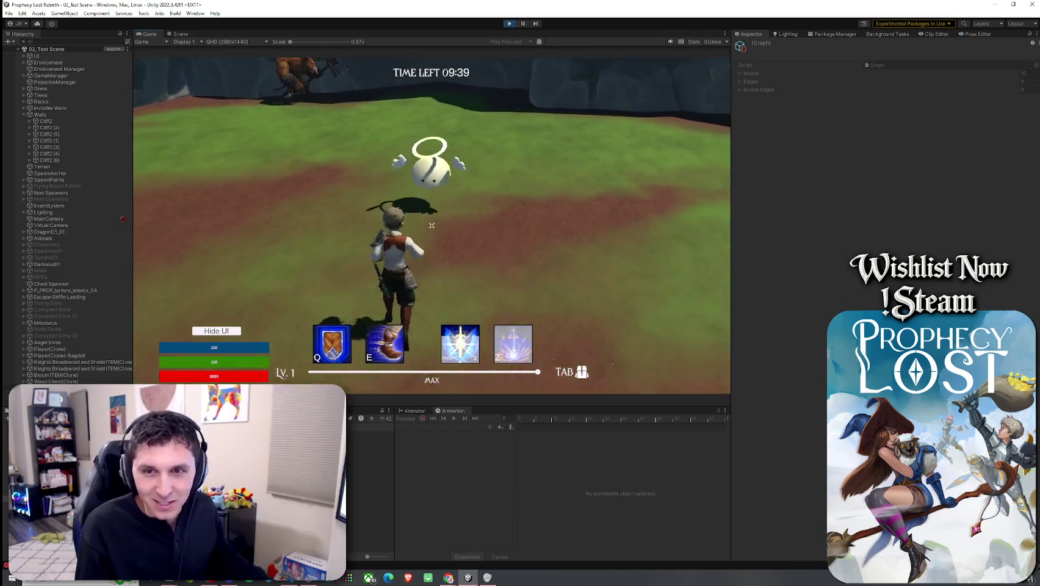
pyautogui.press('w')
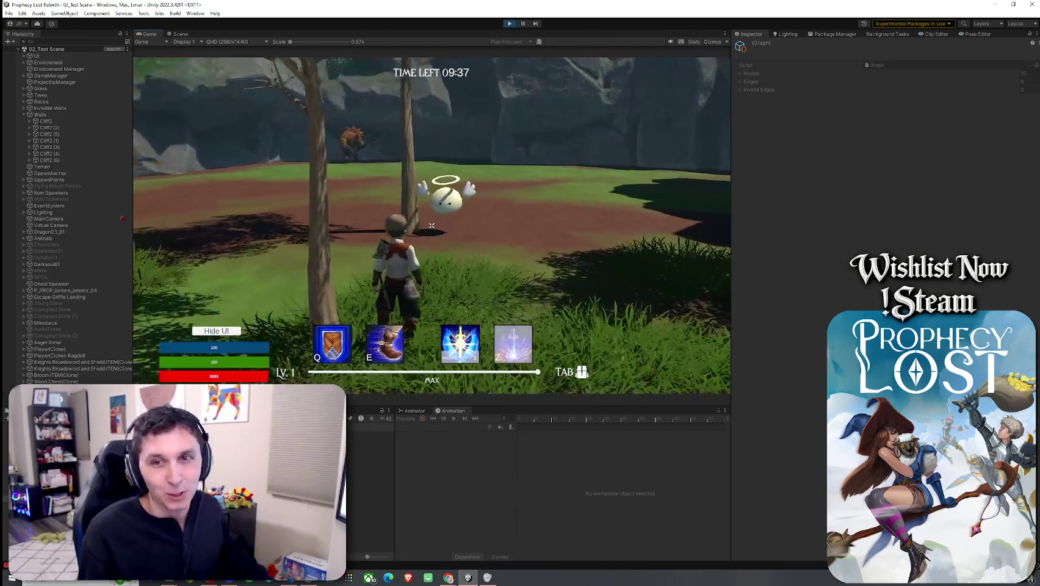
pyautogui.click(432, 225)
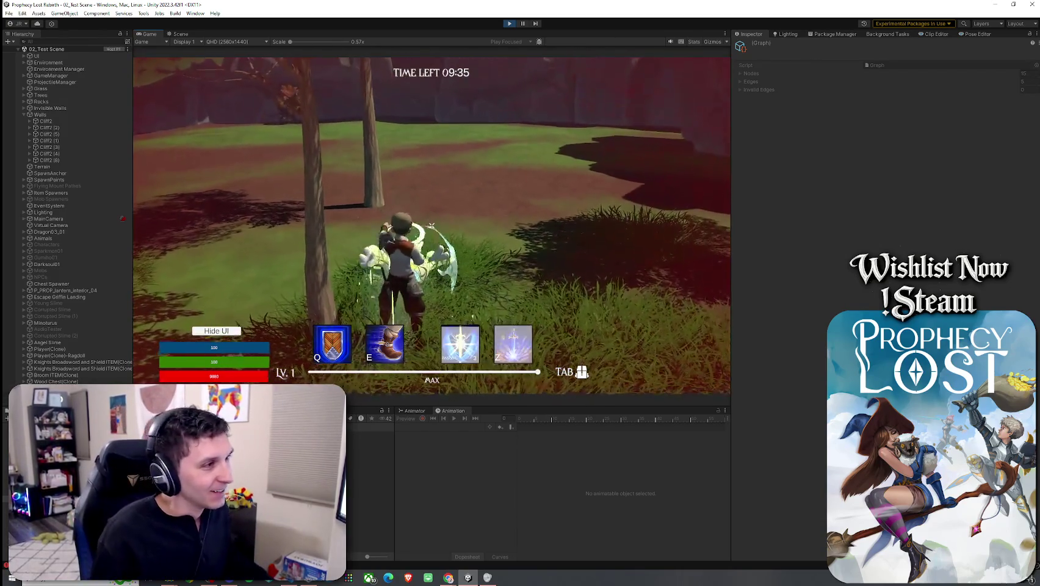
pyautogui.click(432, 225)
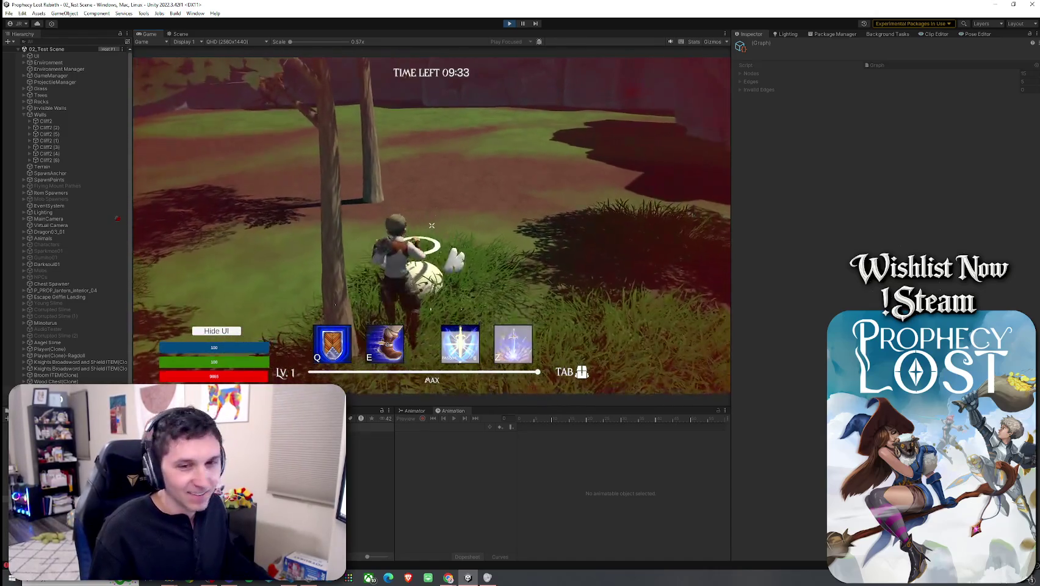
pyautogui.press('super')
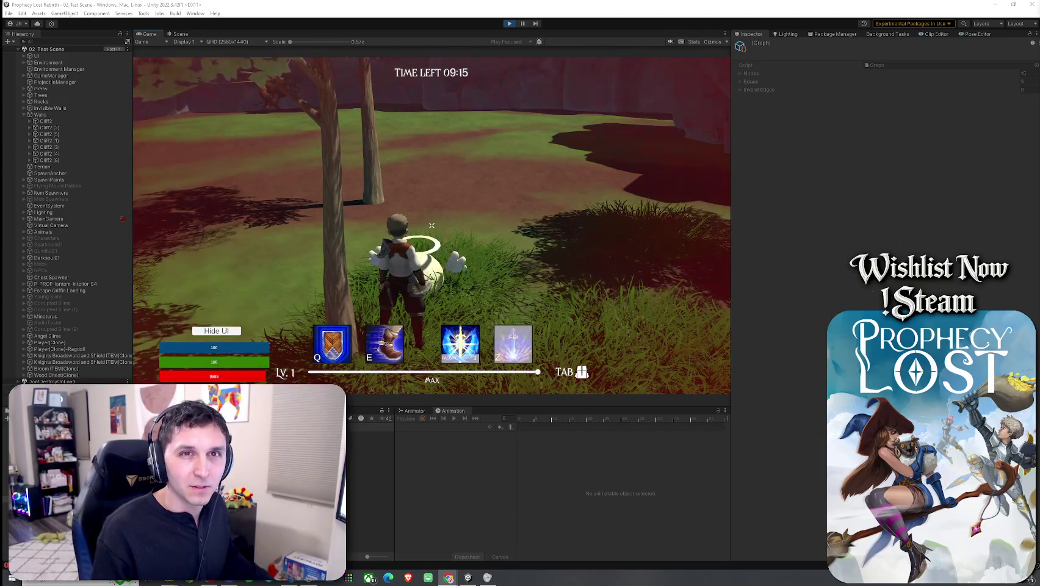
# - Climb over the rock ledge, run across the field toward the minotaur, then stop playing
pyautogui.press('w')
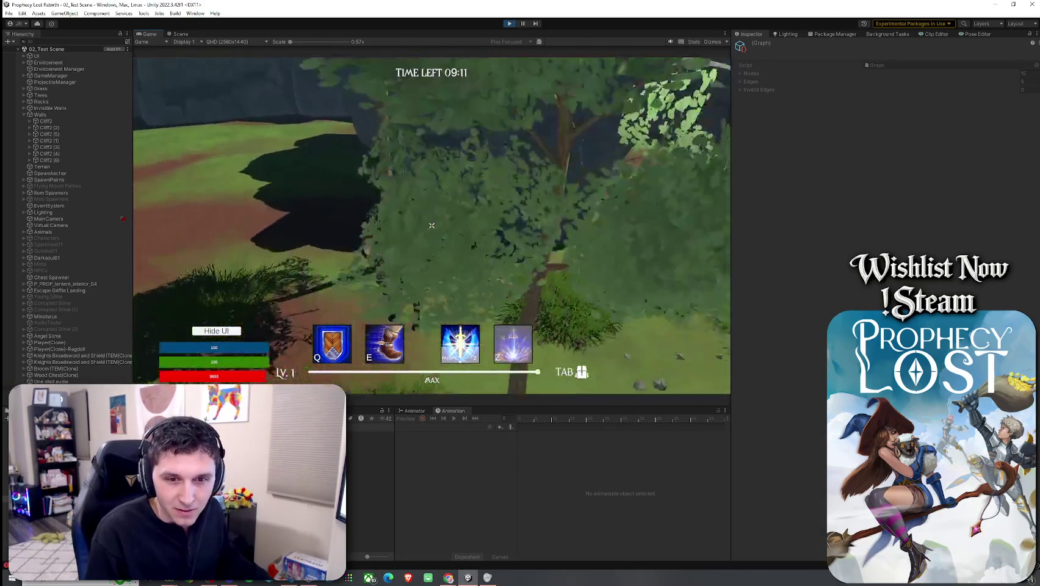
pyautogui.press('w')
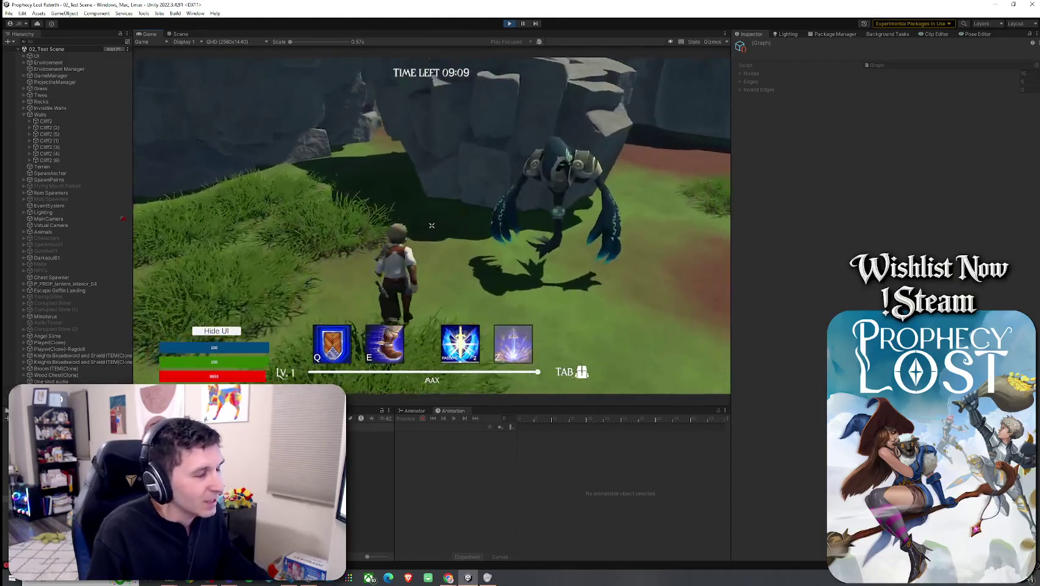
pyautogui.press('w')
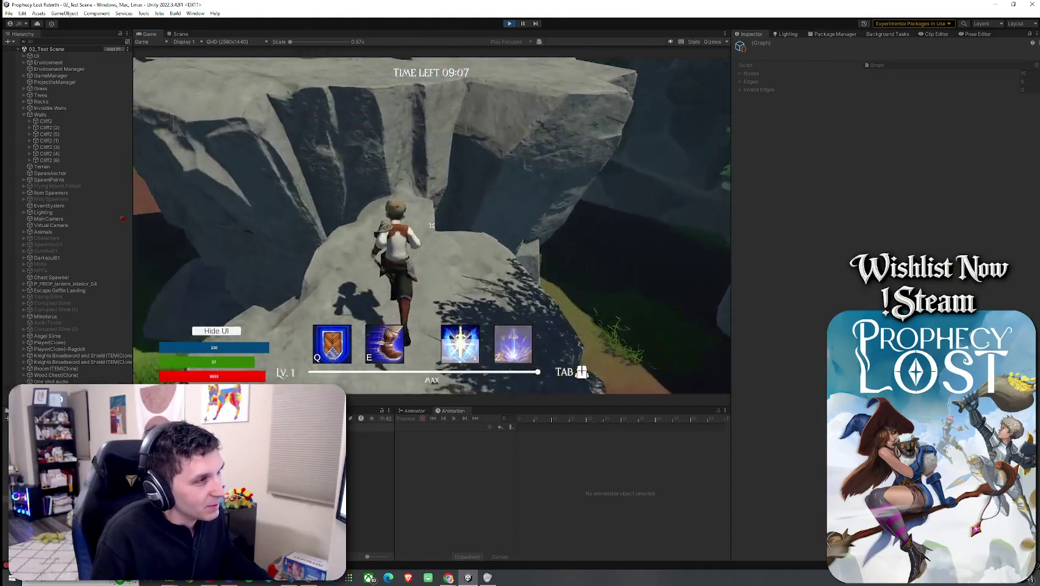
pyautogui.press('w')
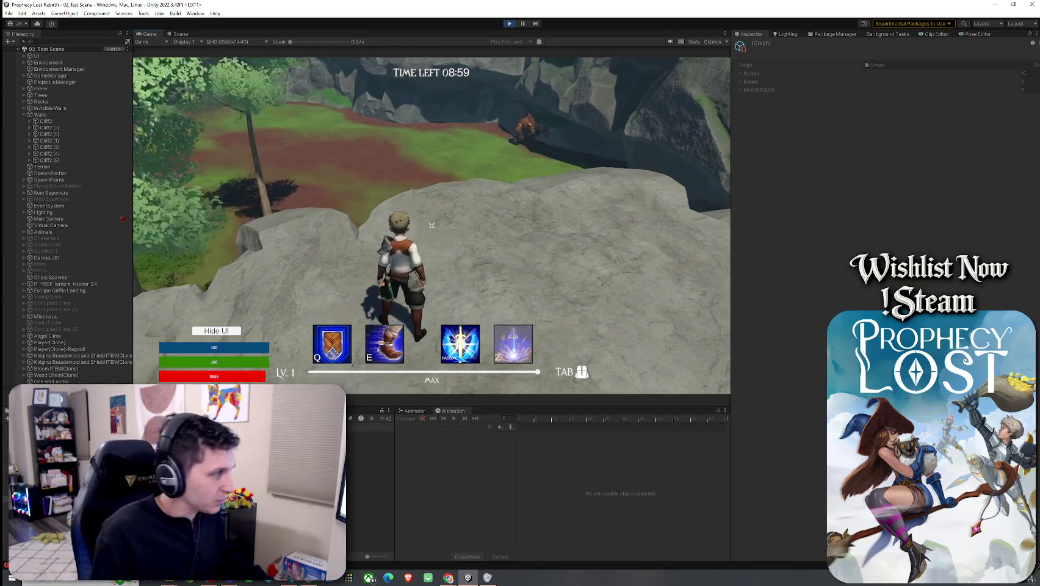
pyautogui.press('w')
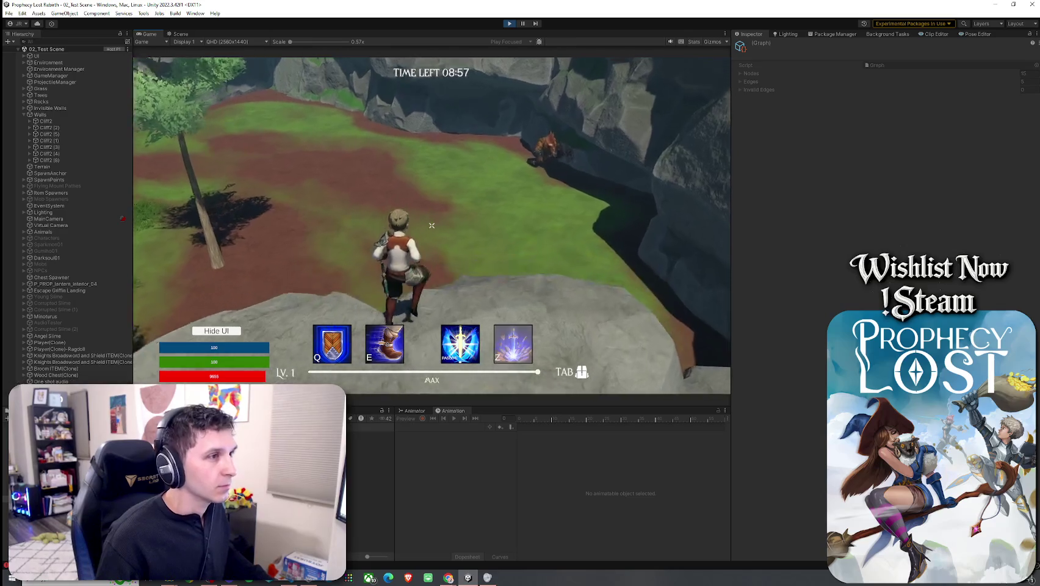
pyautogui.press('w')
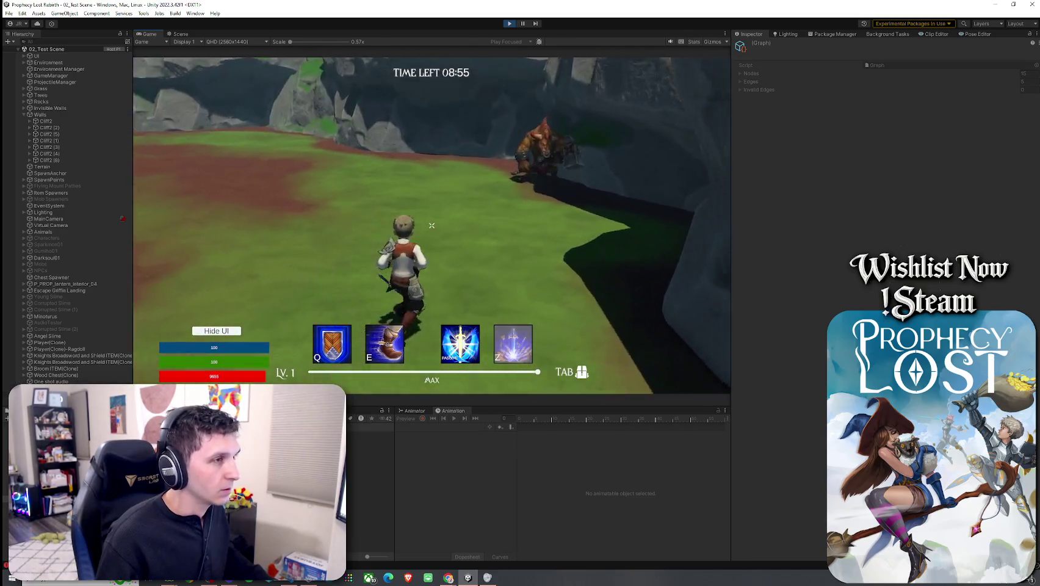
pyautogui.press('w')
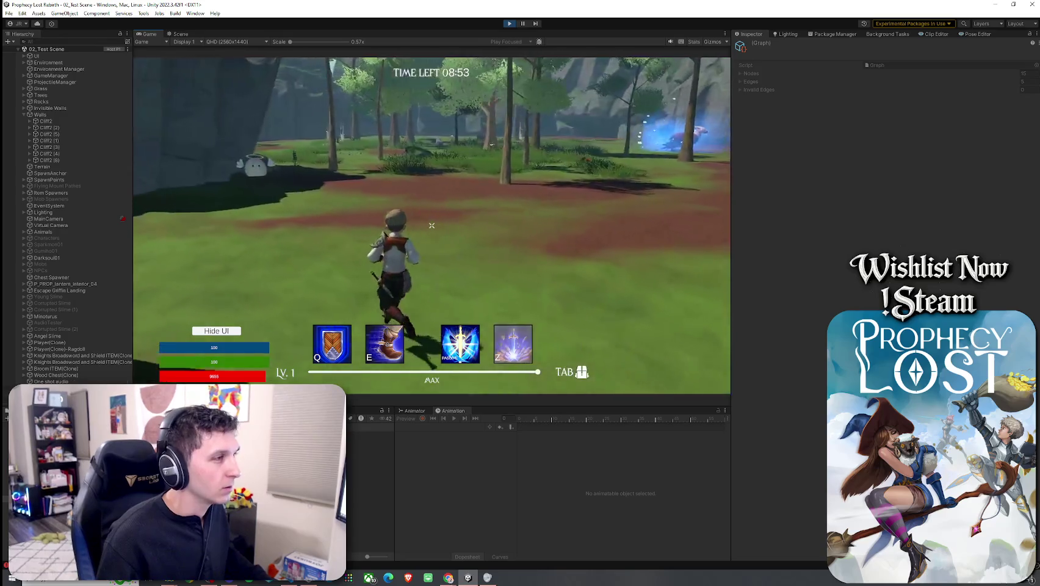
pyautogui.press('w')
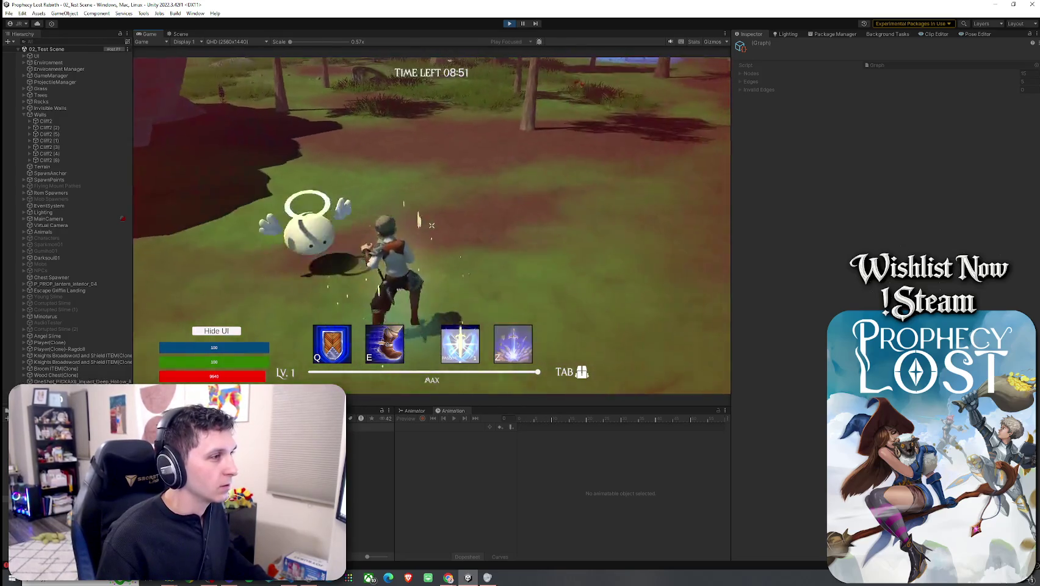
pyautogui.hotkey('ctrl', 'p')
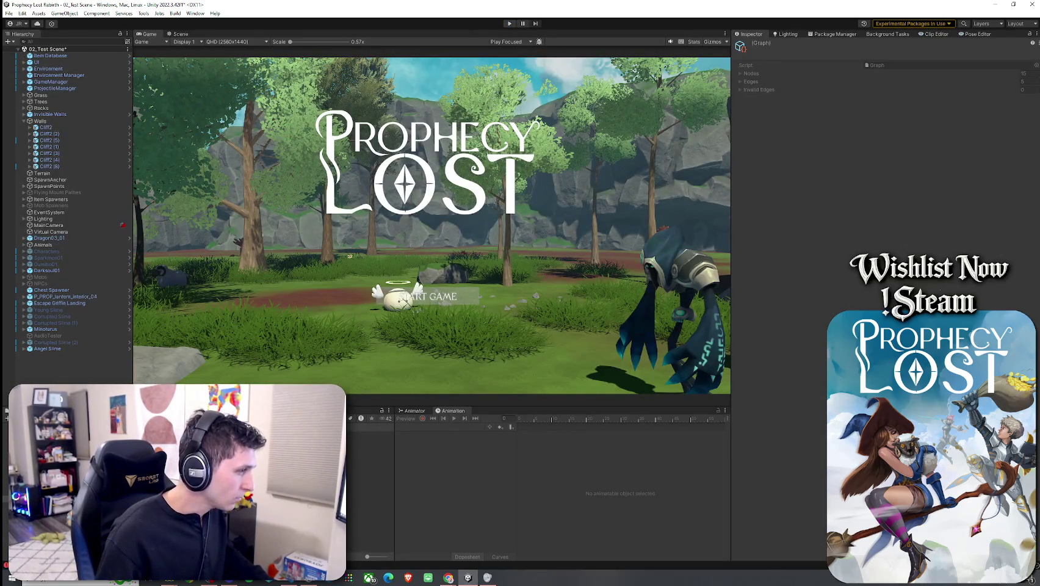
# - Enlarge the console and step through the 'No in-game spawn points' errors
pyautogui.moveTo(202, 406); pyautogui.dragTo(202, 235)
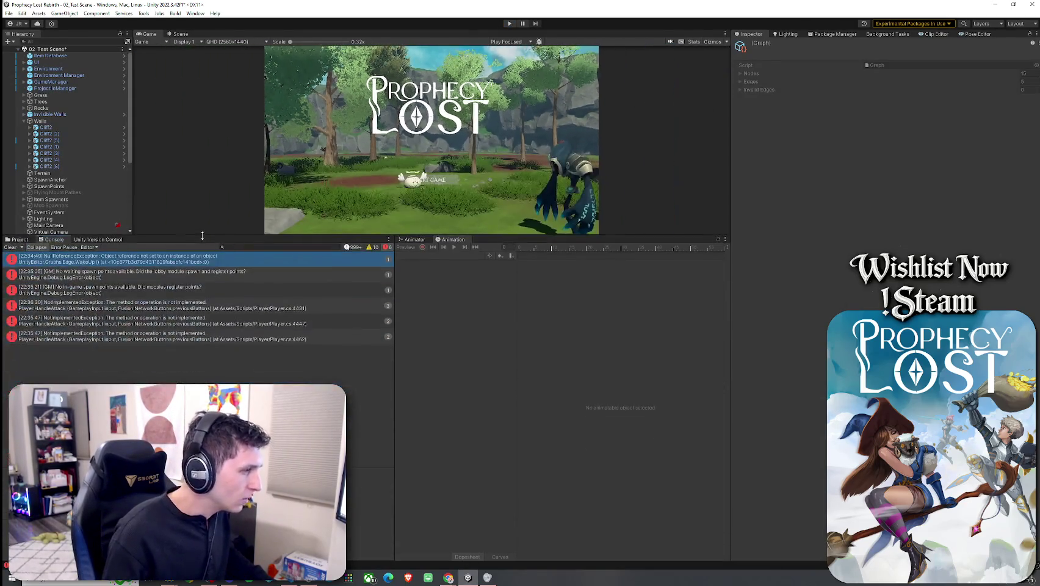
pyautogui.click(101, 274)
pyautogui.click(85, 291)
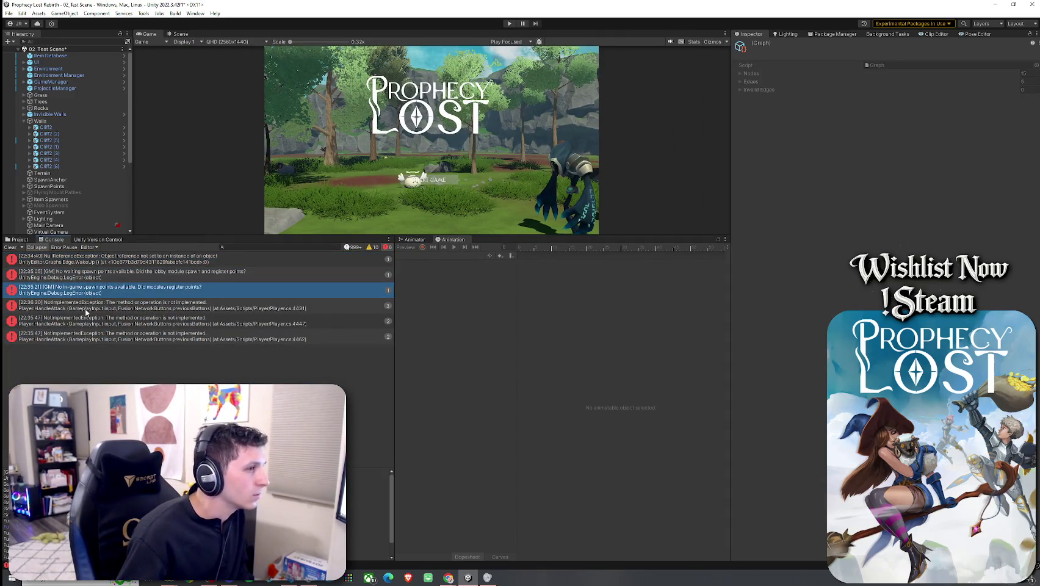
pyautogui.press('Down')
pyautogui.press('Down')
pyautogui.press('Down')
# - Filter the console to warnings, review the Fusion warnings, then show only info logs
pyautogui.click(372, 248)
pyautogui.click(387, 247)
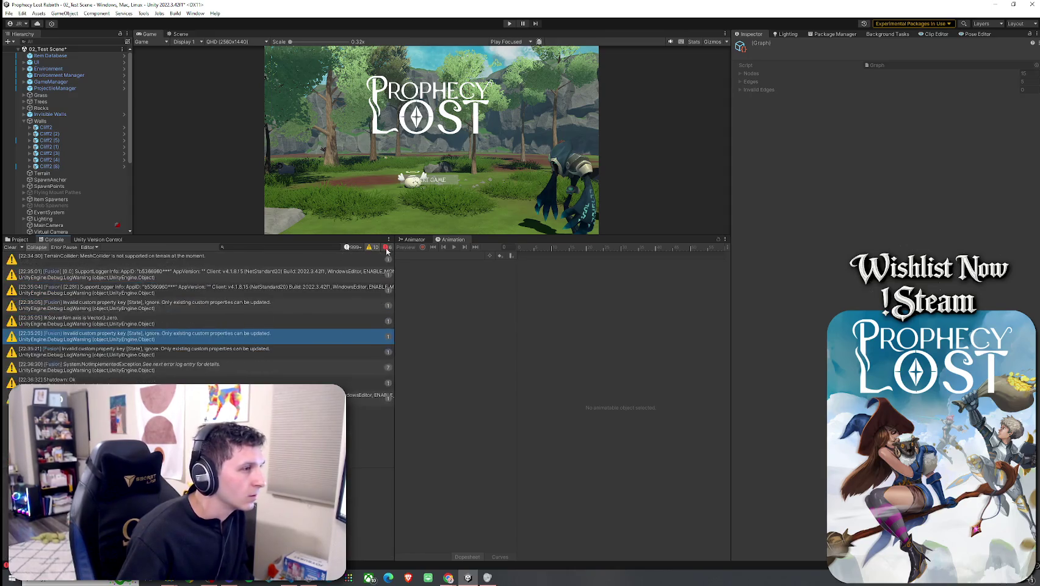
pyautogui.press('Down')
pyautogui.press('Down')
pyautogui.press('Down')
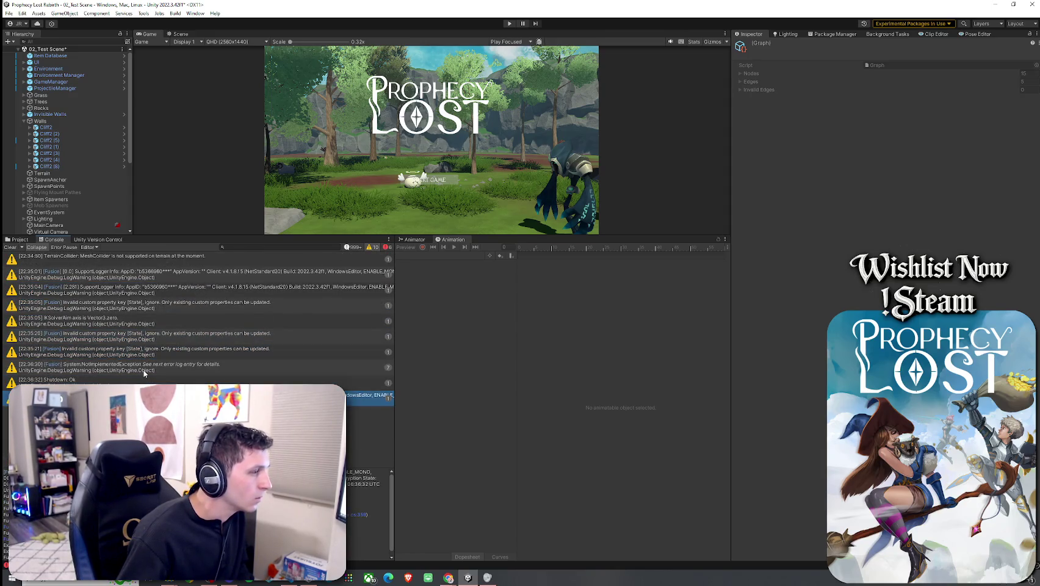
pyautogui.moveTo(125, 269); pyautogui.dragTo(122, 334)
pyautogui.click(373, 248)
pyautogui.click(352, 248)
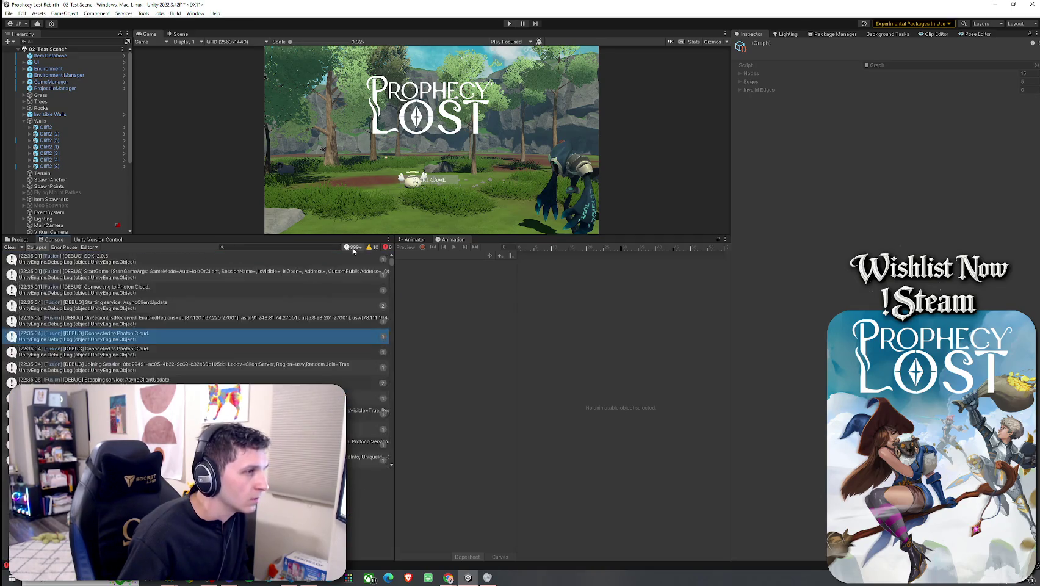
pyautogui.moveTo(390, 268)
pyautogui.mouseDown()
pyautogui.moveTo(394, 438)
pyautogui.moveTo(391, 243)
pyautogui.mouseUp()
# - Turn off Collapse in the console and jump to the latest log entries
pyautogui.click(388, 240)
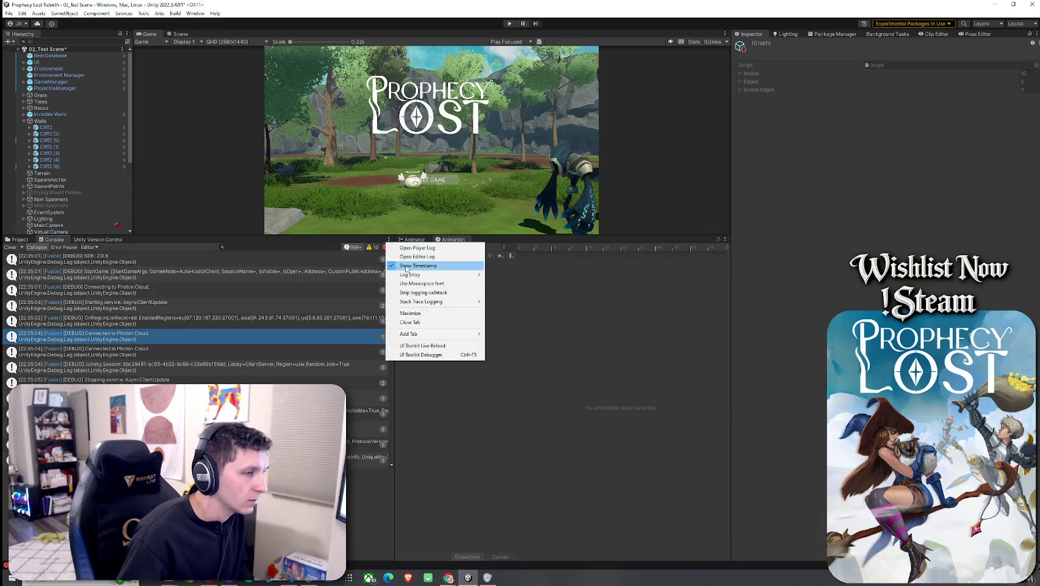
pyautogui.click(197, 245)
pyautogui.click(39, 247)
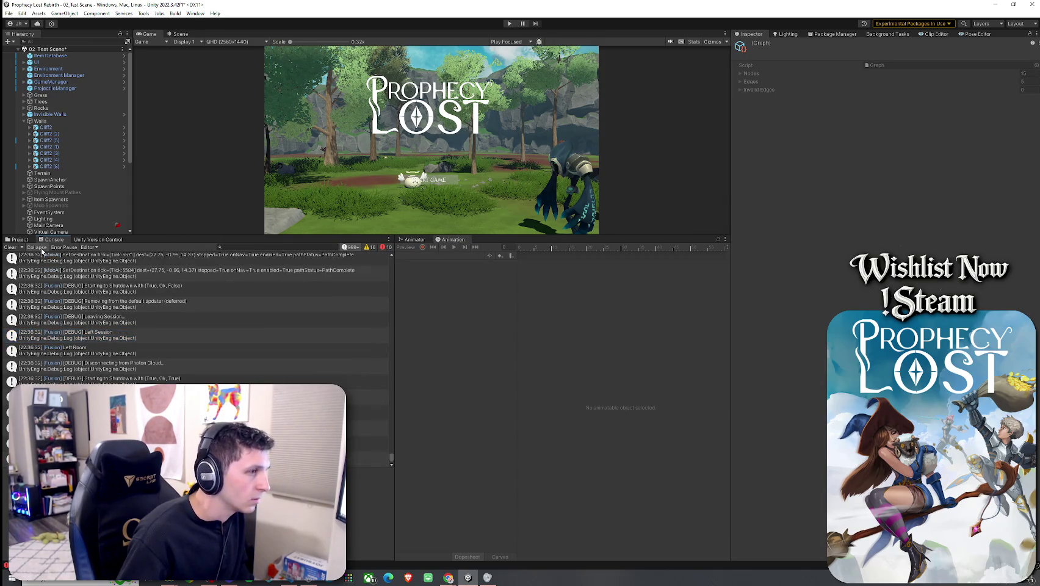
pyautogui.scroll(3, 373, 315)
# - Trace the mob AI log entries back to the Angel Slime and deactivate it
pyautogui.click(225, 342)
pyautogui.click(229, 359)
pyautogui.click(232, 312)
pyautogui.click(231, 342)
pyautogui.click(231, 373)
pyautogui.click(232, 312)
pyautogui.click(230, 389)
pyautogui.click(231, 327)
pyautogui.scroll(3, 234, 330)
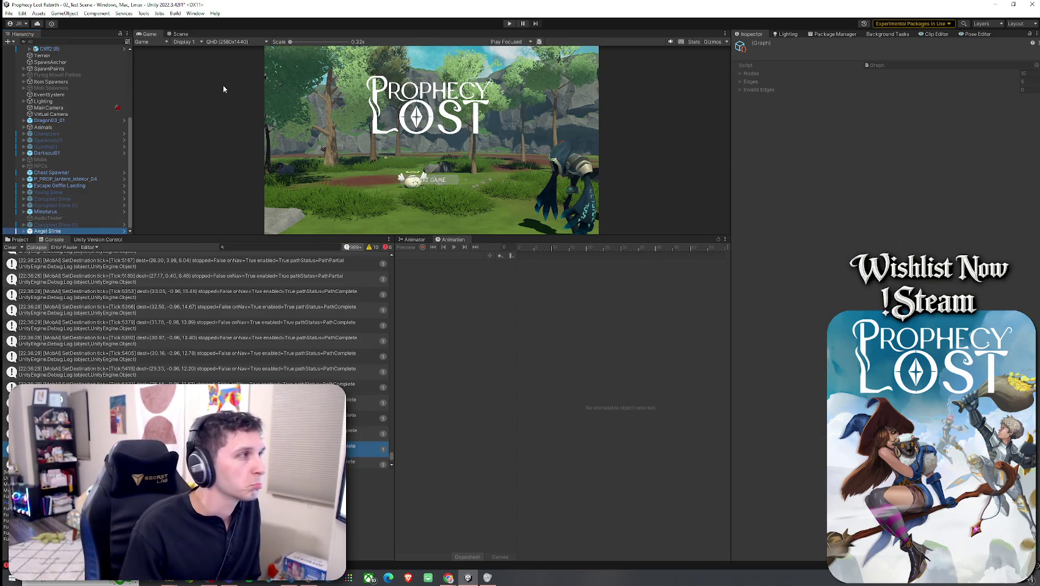
pyautogui.click(753, 45)
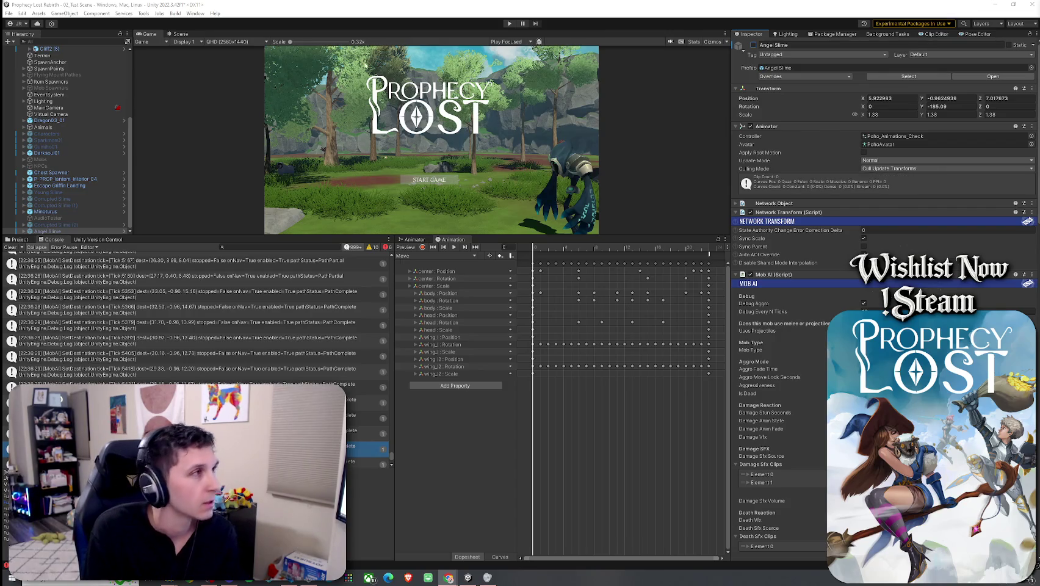
# - Save the scene and clear the console log
pyautogui.click(9, 13)
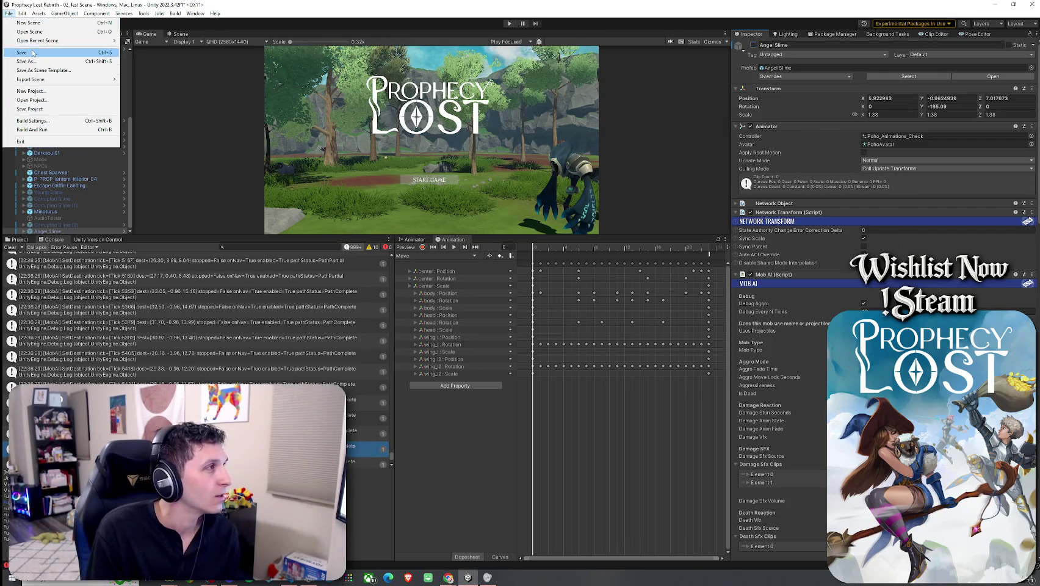
pyautogui.click(26, 53)
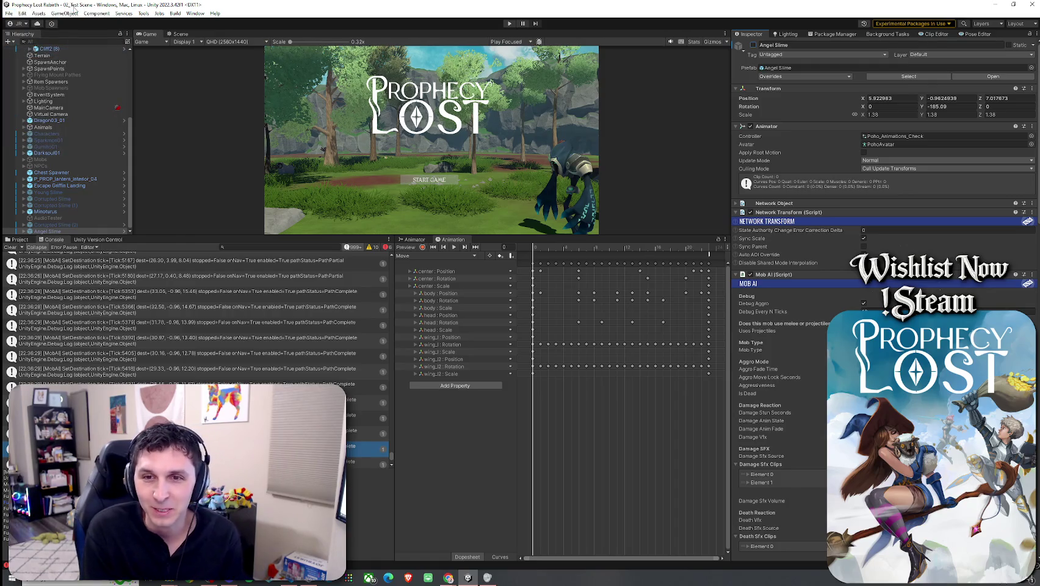
pyautogui.click(10, 247)
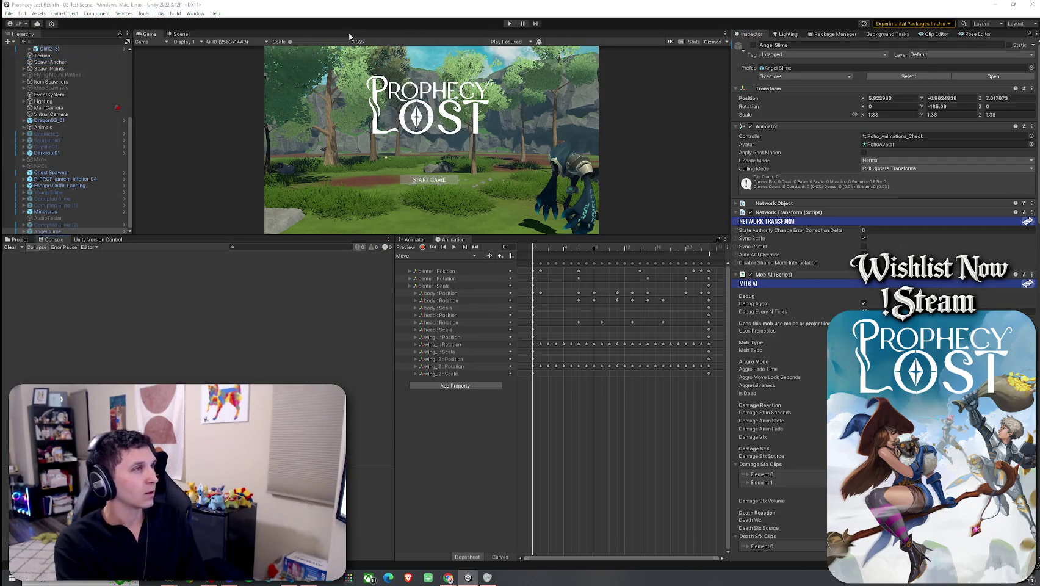
# - Shrink the console to give the game view more room and start a new play test
pyautogui.click(9, 13)
pyautogui.click(165, 42)
pyautogui.moveTo(178, 237); pyautogui.dragTo(179, 386)
pyautogui.click(512, 22)
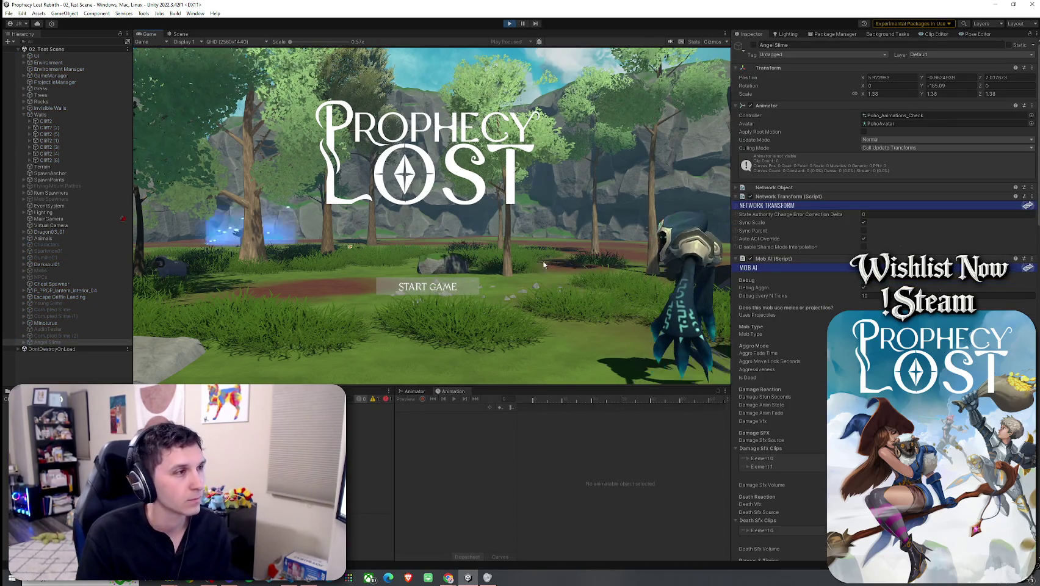
# - Start the game, run to the minotaur, and enlarge the console to find its log entry
pyautogui.click(427, 286)
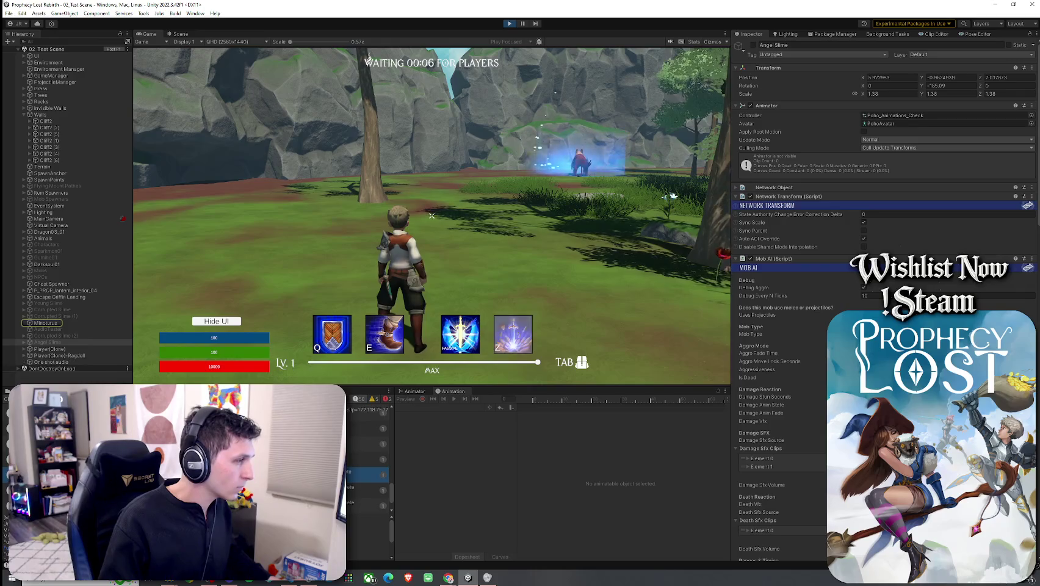
pyautogui.press('w')
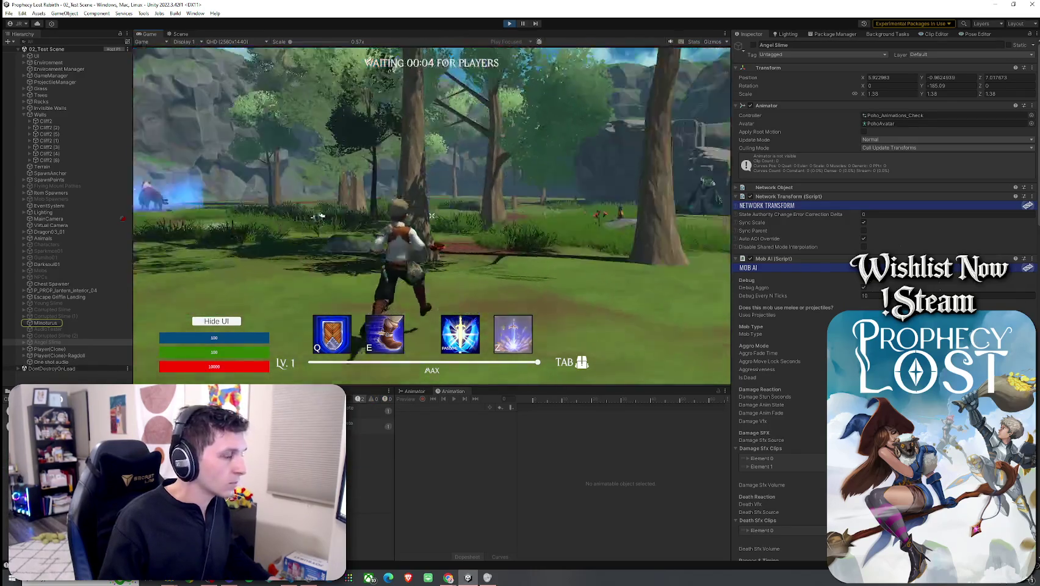
pyautogui.press('w')
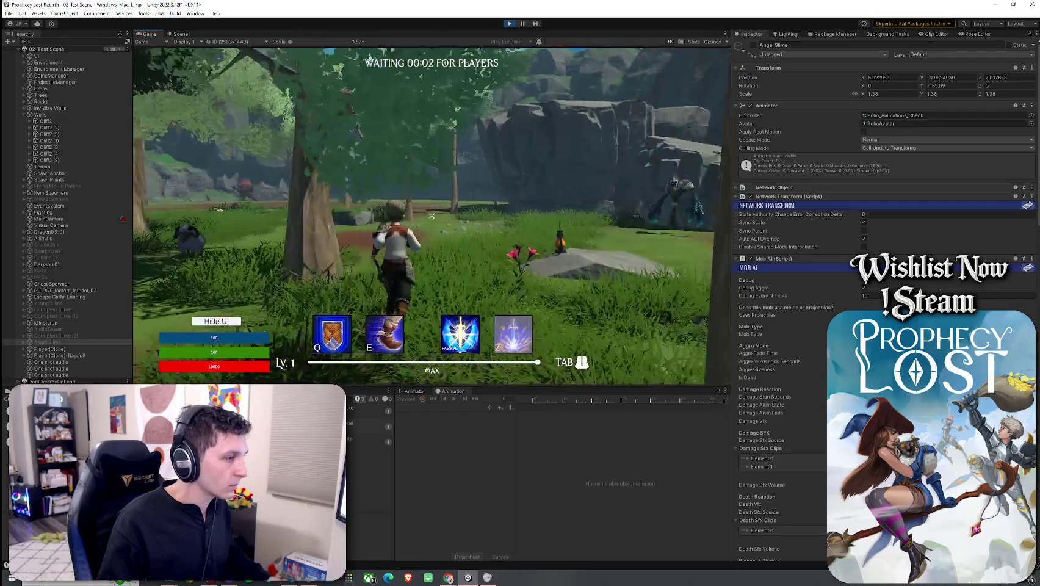
pyautogui.press('w')
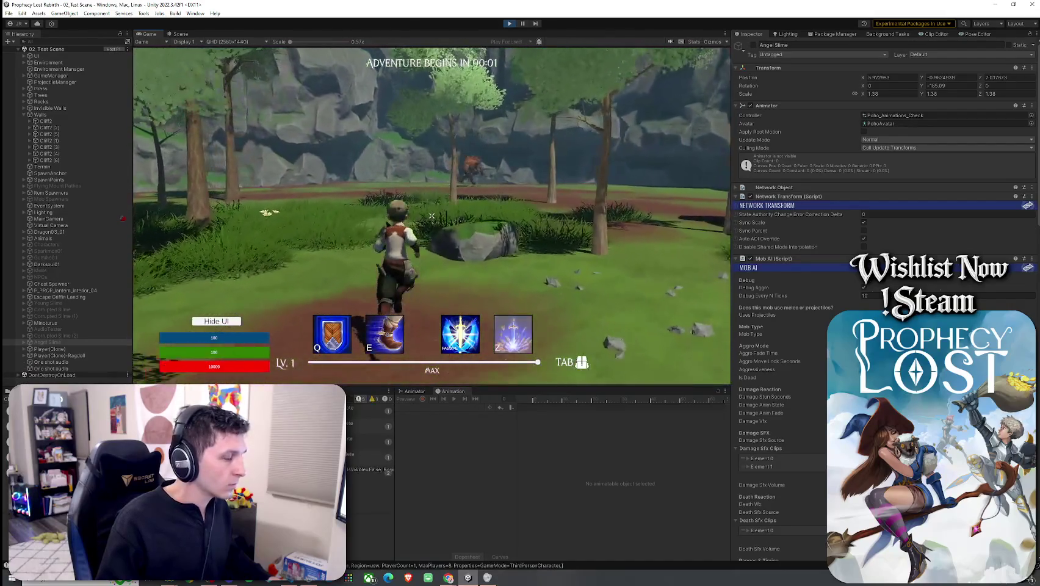
pyautogui.press('w')
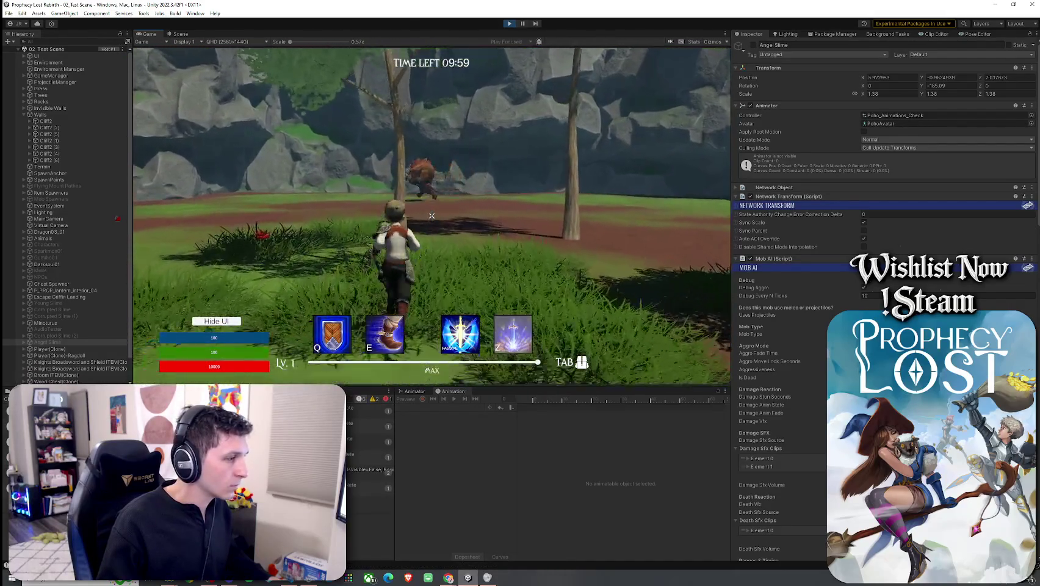
pyautogui.press('w')
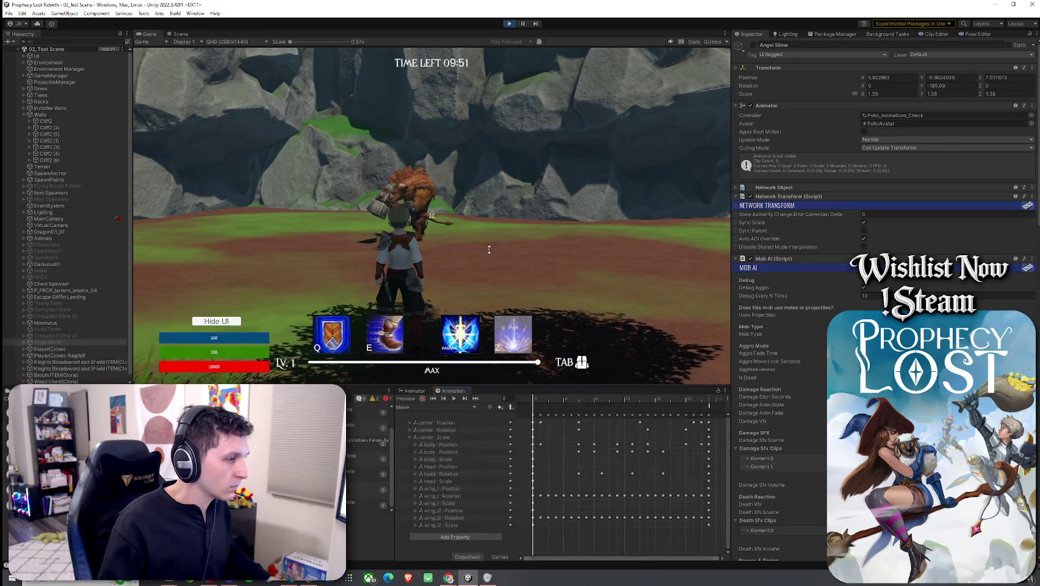
pyautogui.moveTo(527, 245); pyautogui.dragTo(528, 251)
pyautogui.click(346, 342)
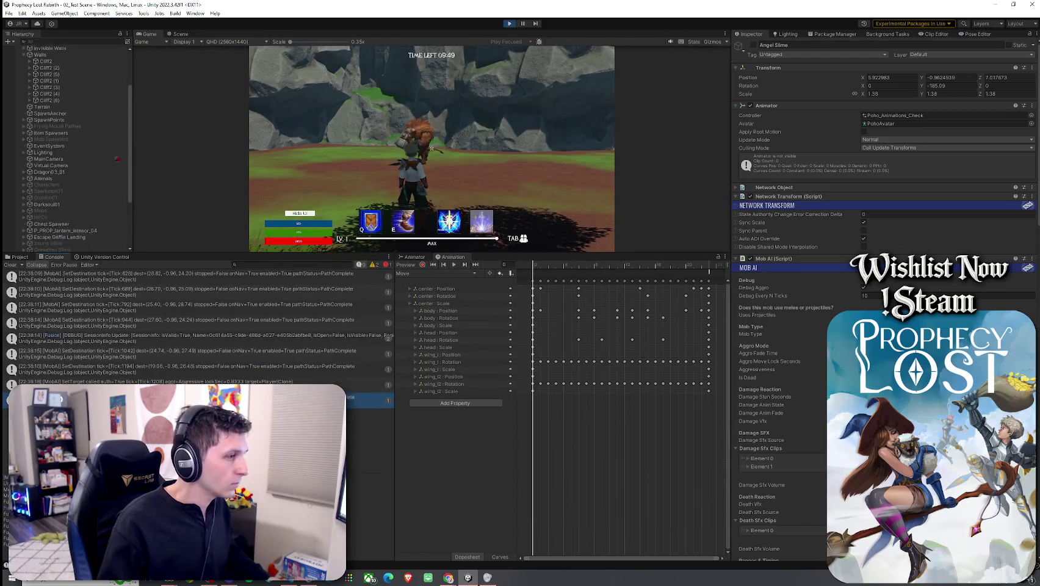
# - Select the console entries and inspect the 'SetTarget called' log entry
pyautogui.hotkey('ctrl', 'a')
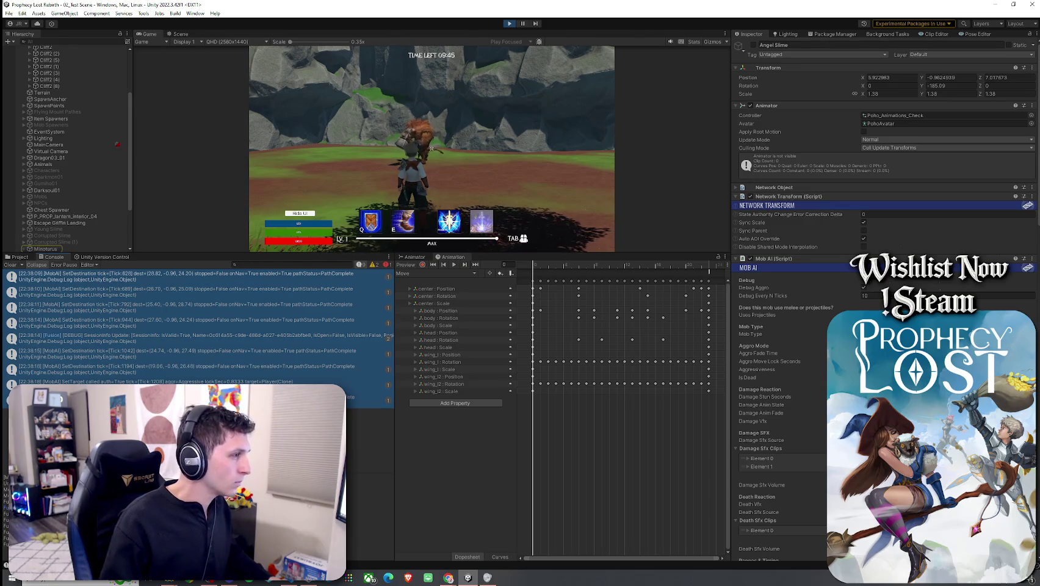
pyautogui.click(367, 396)
pyautogui.click(244, 382)
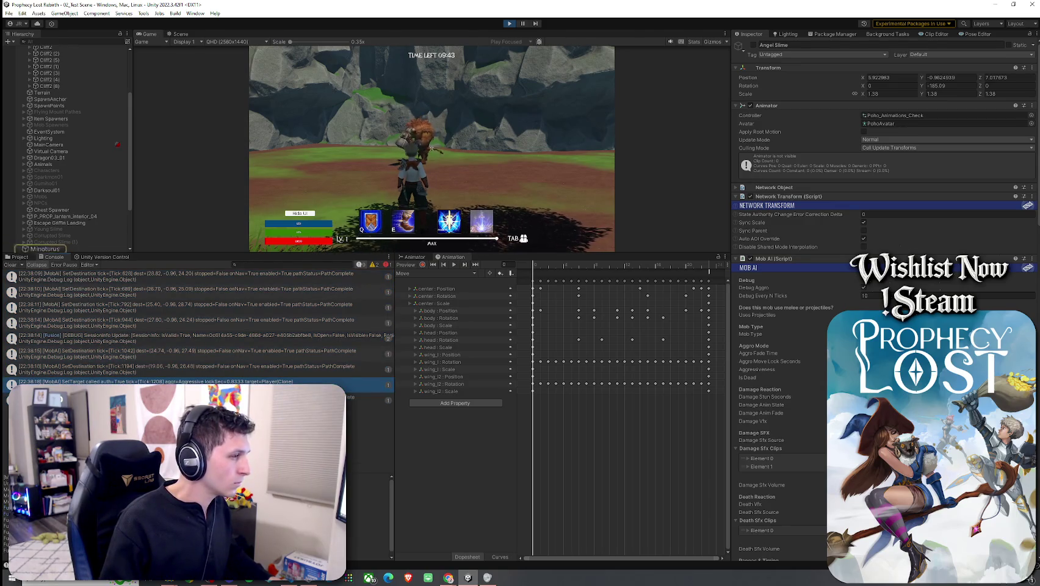
# - Capture the console log area with Snipping Tool, then close it discarding the snip
pyautogui.press('super')
pyautogui.write('snip')
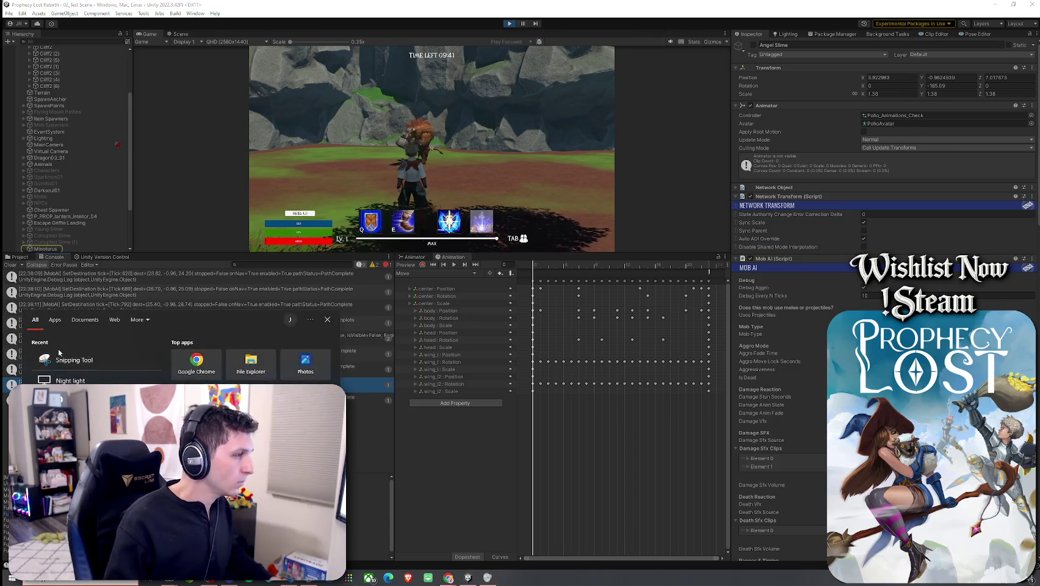
pyautogui.press('Return')
pyautogui.click(19, 98)
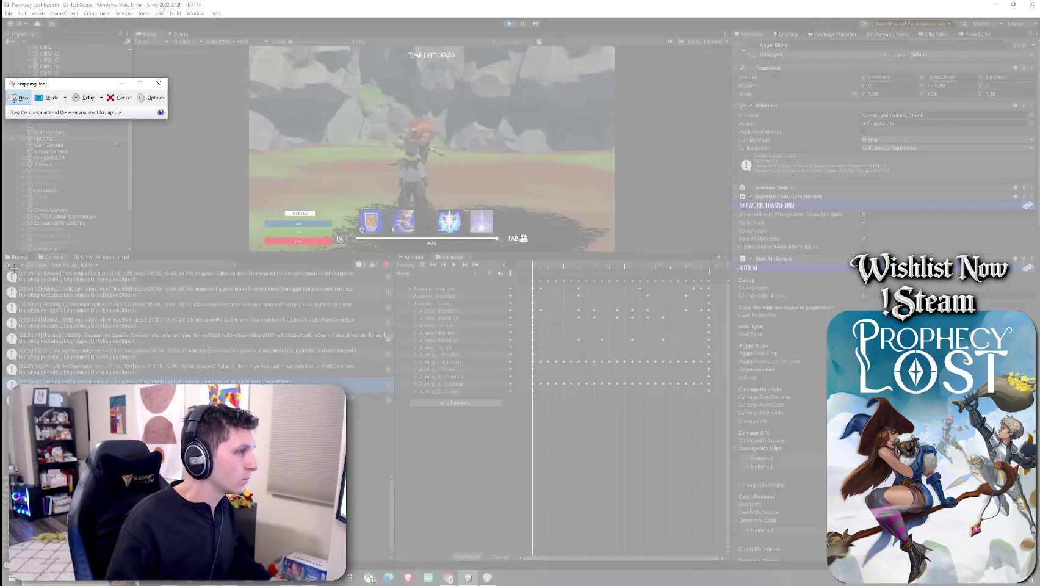
pyautogui.moveTo(5, 270)
pyautogui.mouseDown()
pyautogui.moveTo(367, 417)
pyautogui.moveTo(395, 411)
pyautogui.mouseUp()
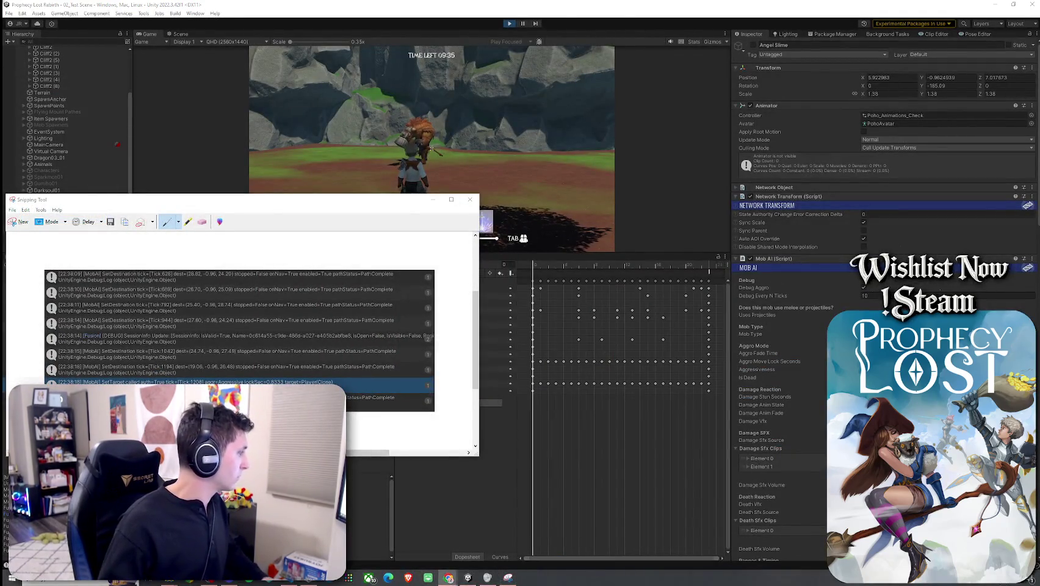
pyautogui.click(470, 199)
pyautogui.click(274, 331)
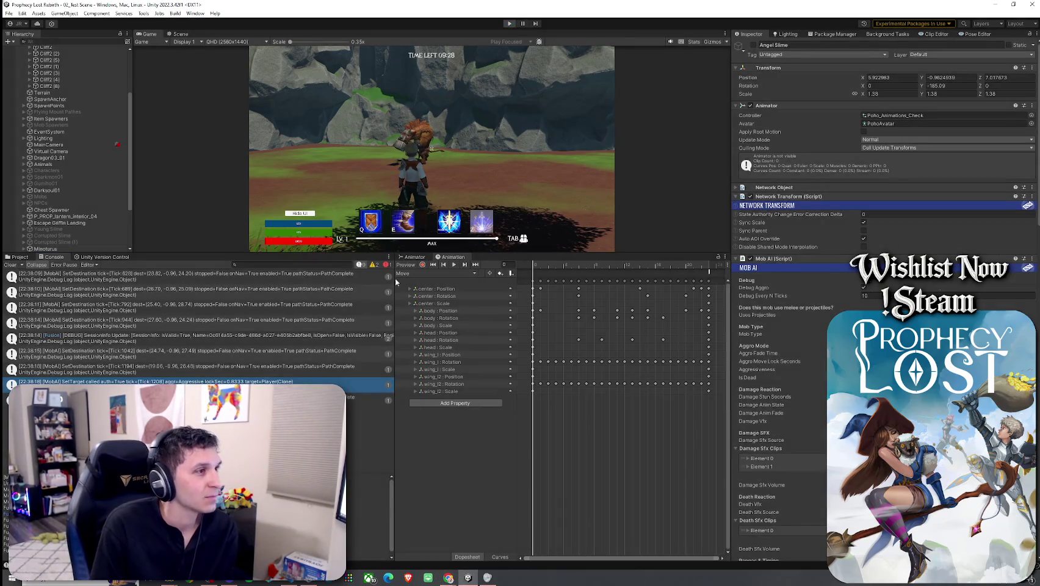
# - Stop the play test and enlarge the Game view
pyautogui.hotkey('ctrl', 'p')
pyautogui.moveTo(181, 254); pyautogui.dragTo(182, 382)
pyautogui.click(9, 13)
# - Save 02_Test Scene, then open and dismiss the Edit menu
pyautogui.click(22, 52)
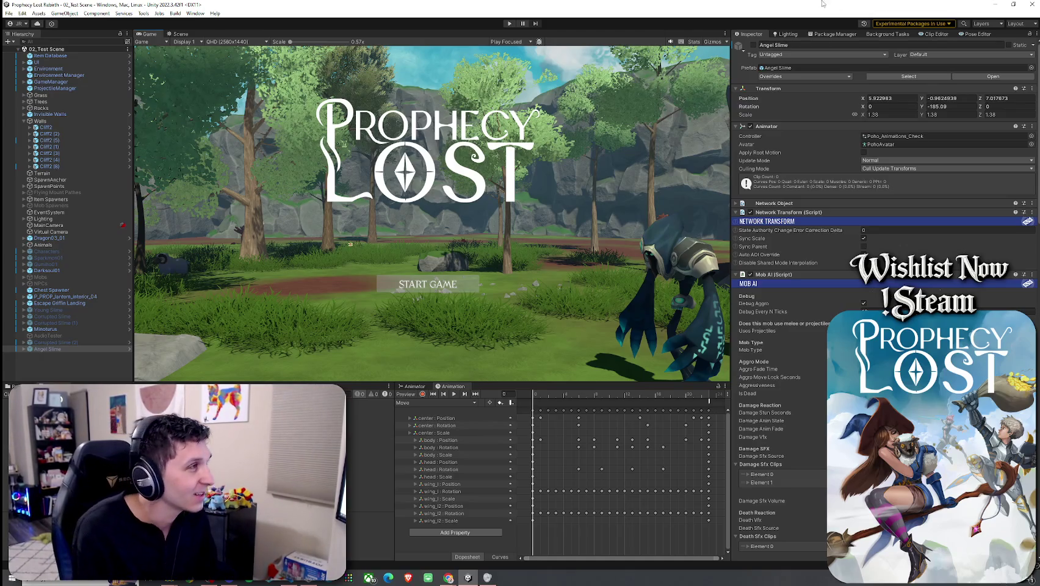
pyautogui.click(23, 14)
pyautogui.click(40, 3)
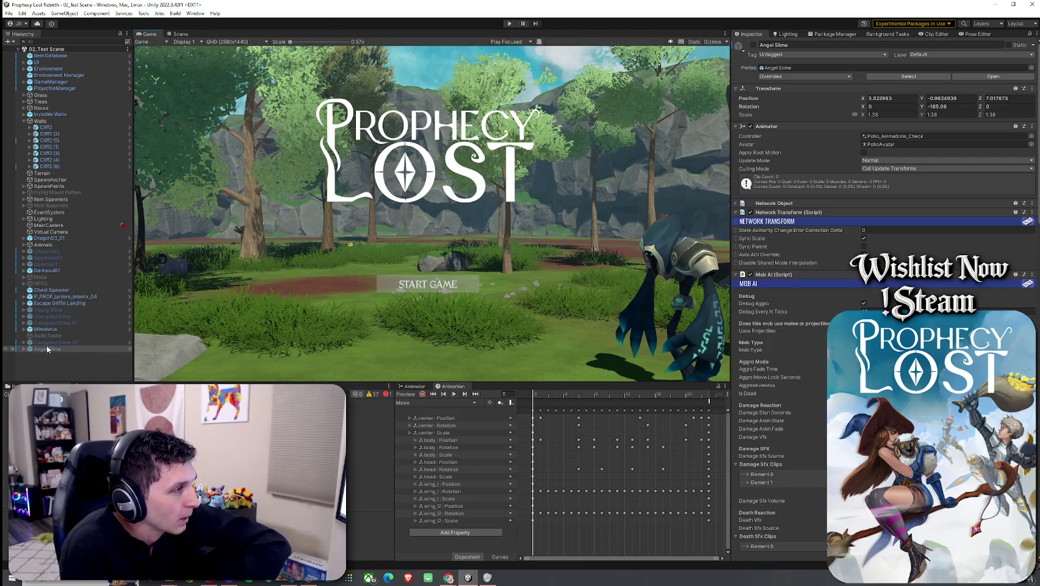
pyautogui.click(179, 33)
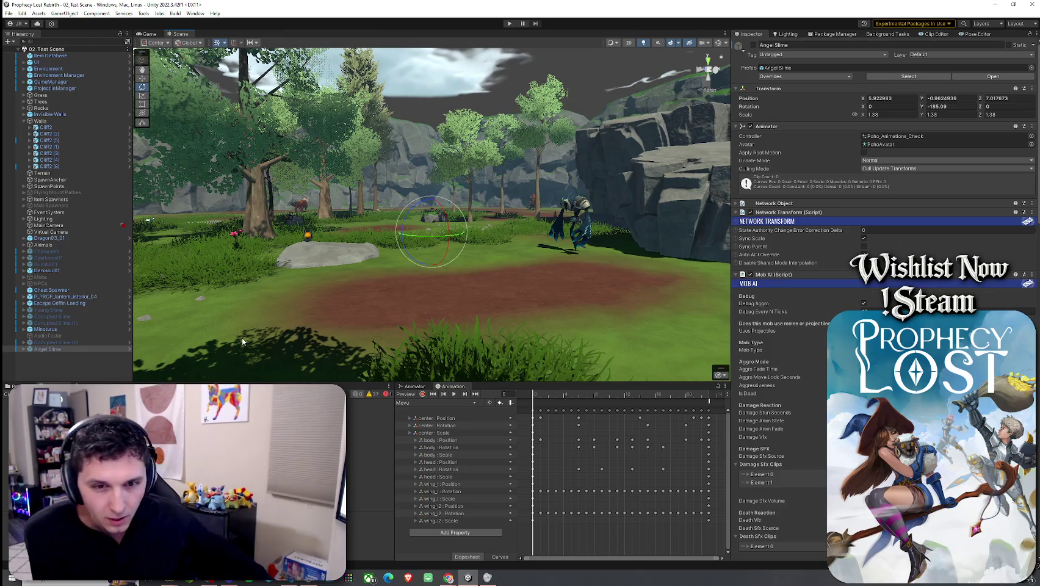
pyautogui.moveTo(225, 305)
pyautogui.mouseDown()
pyautogui.moveTo(489, 230)
pyautogui.moveTo(588, 230)
pyautogui.mouseUp()
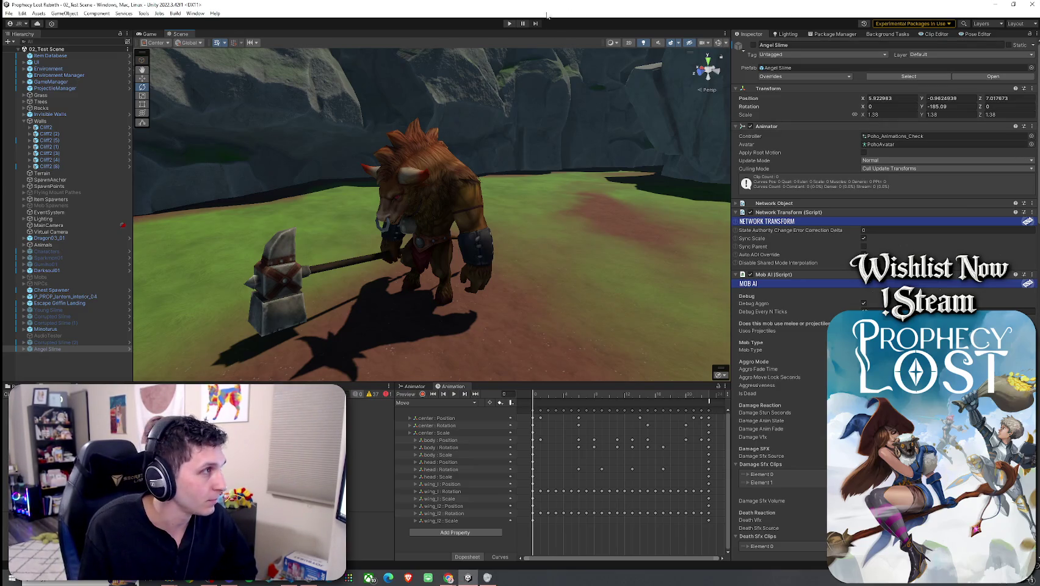
pyautogui.click(9, 13)
pyautogui.press('Escape')
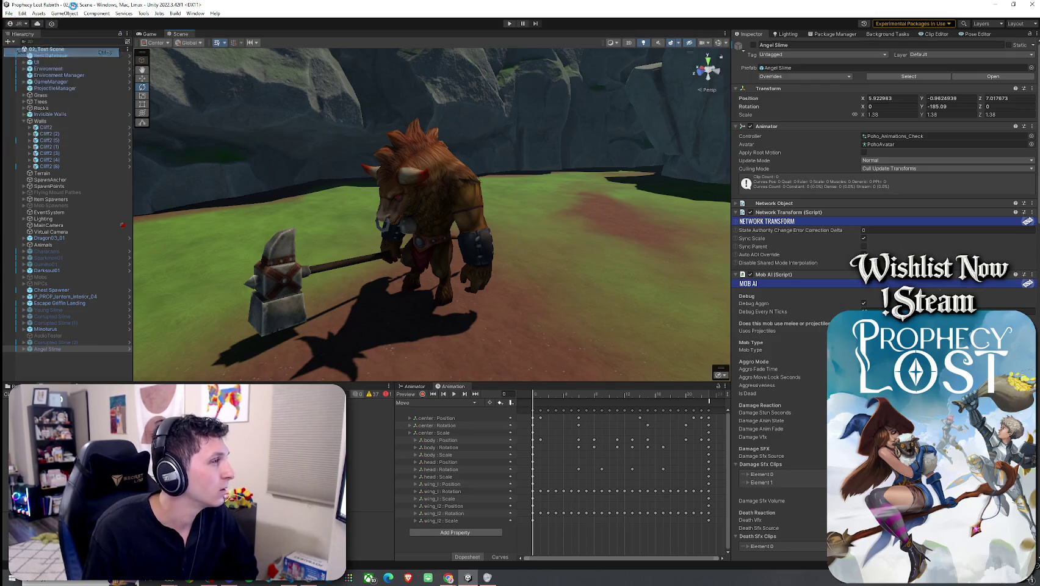
pyautogui.moveTo(805, 265)
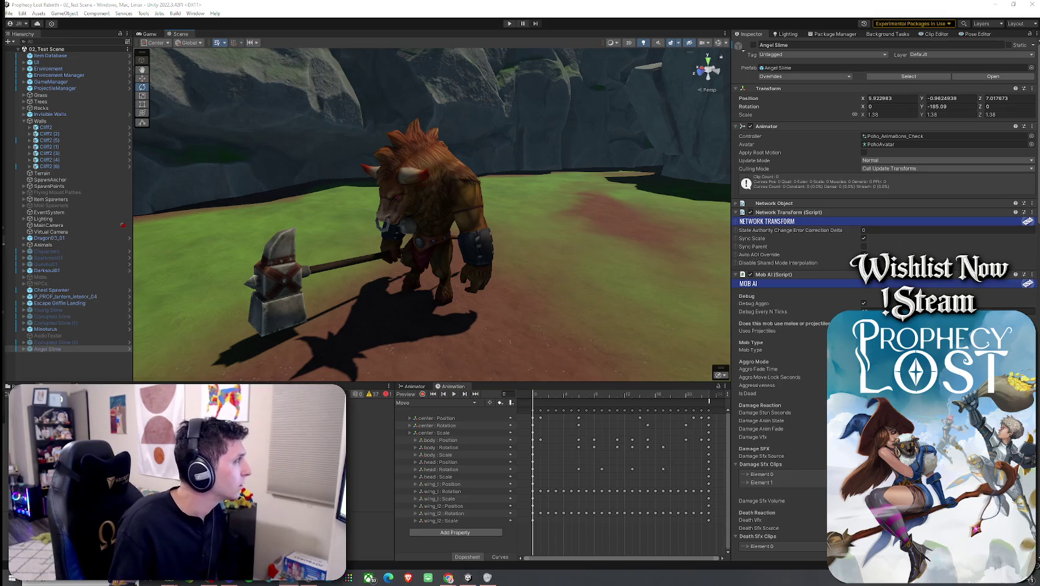
pyautogui.click(146, 34)
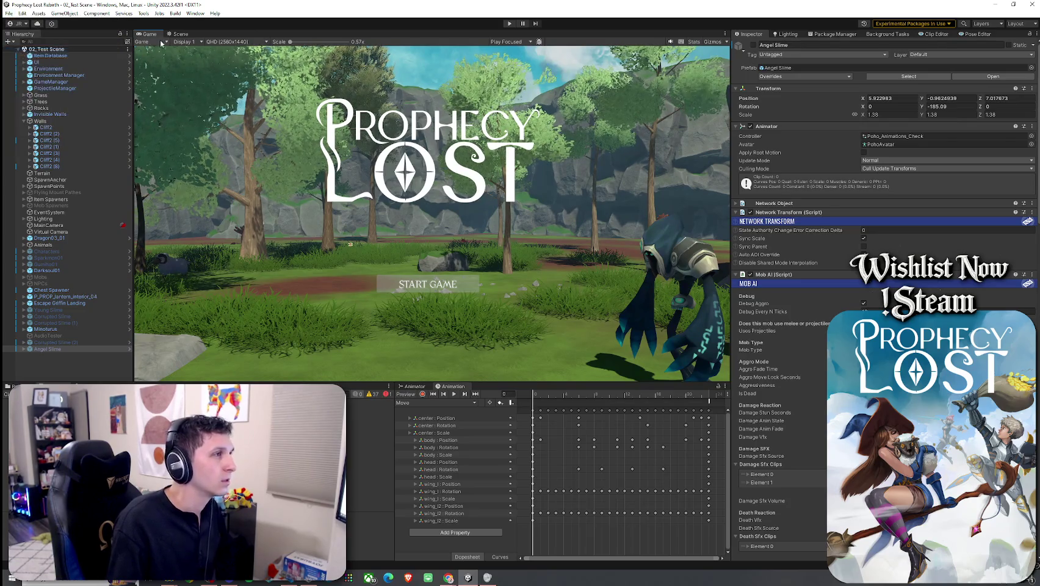
# - Enter play mode, press START GAME, and run the character through the trees toward the rock
pyautogui.click(509, 23)
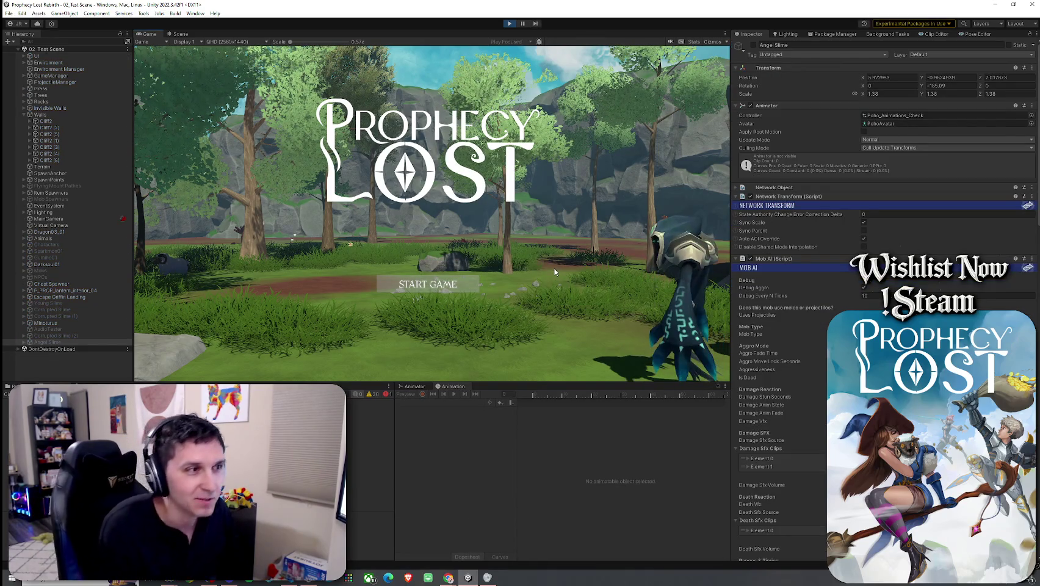
pyautogui.click(444, 277)
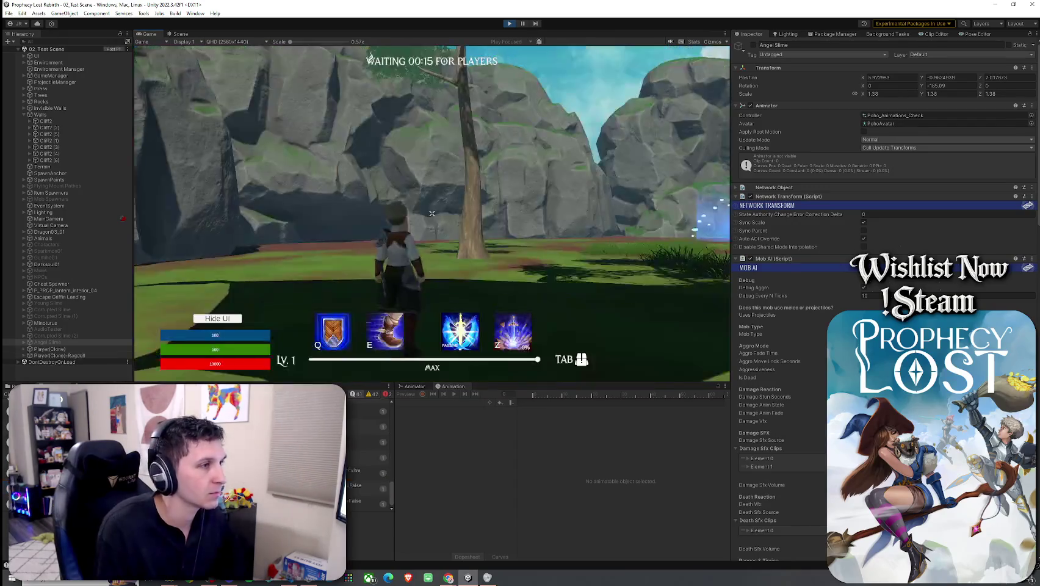
pyautogui.press('w')
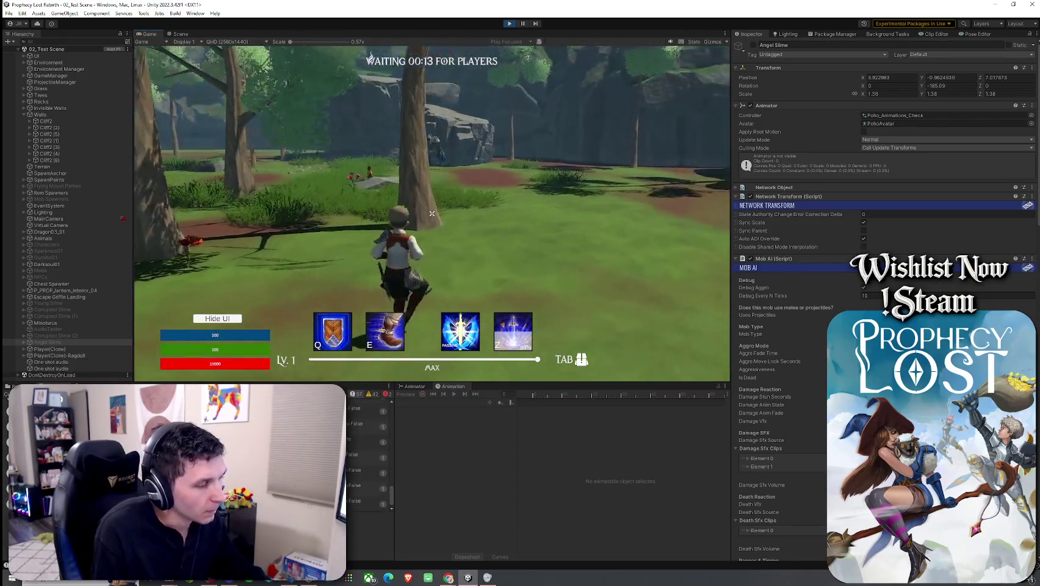
pyautogui.press('w')
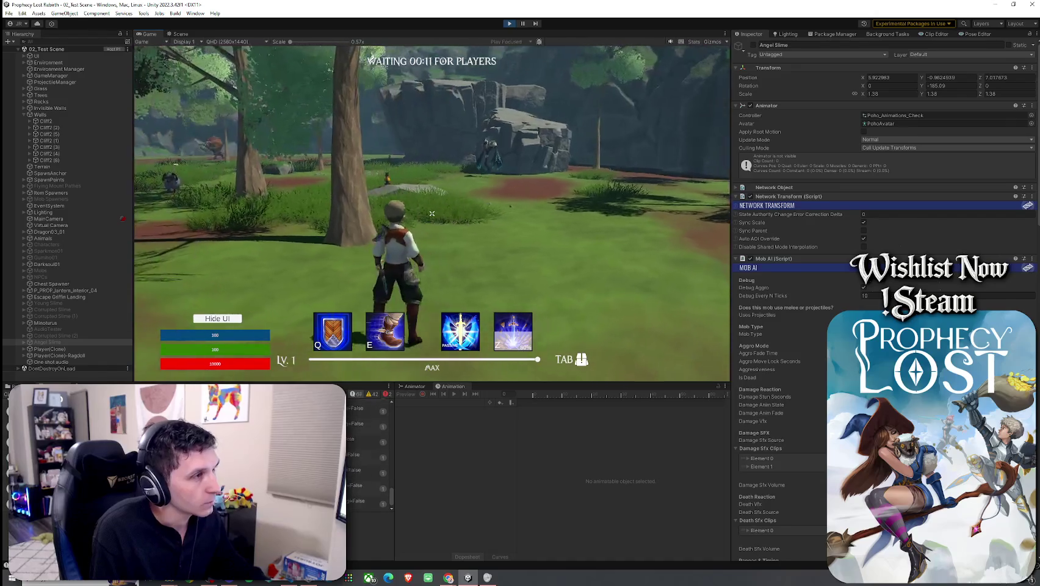
pyautogui.press('w')
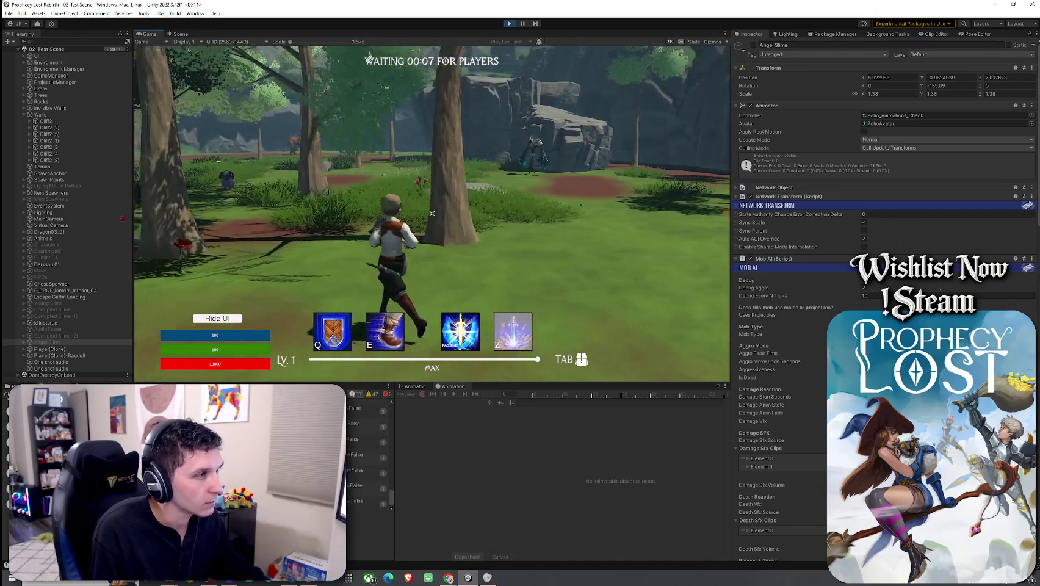
pyautogui.press('w')
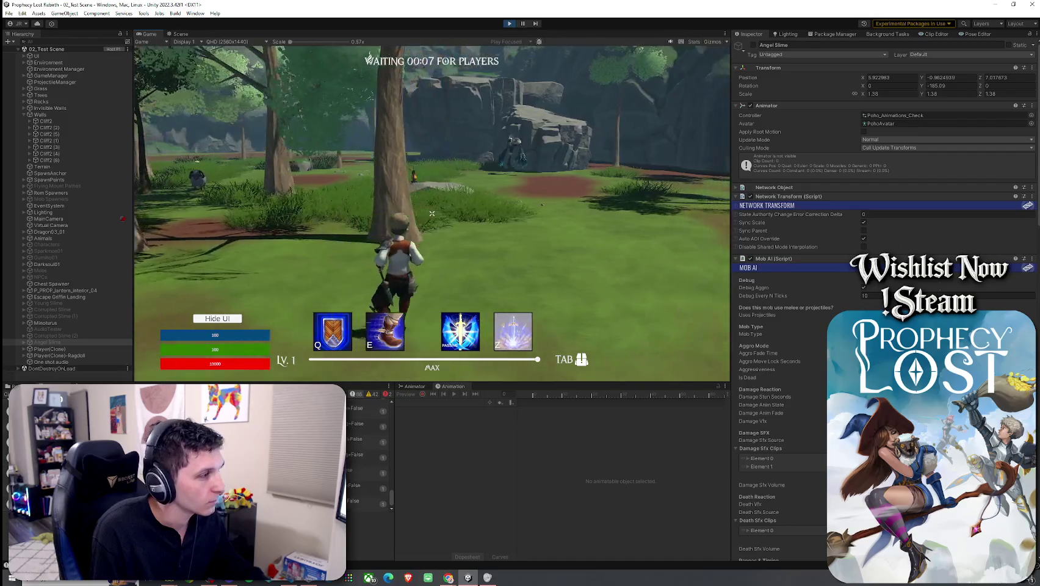
# - Keep running past the rocks as the match begins, up to the monster in the clearing
pyautogui.press('w')
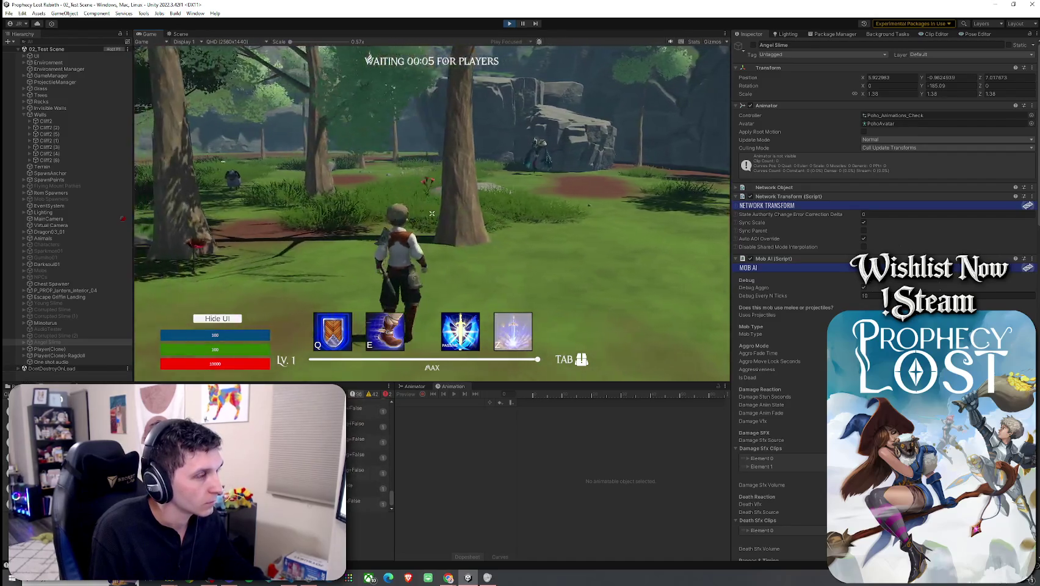
pyautogui.press('w')
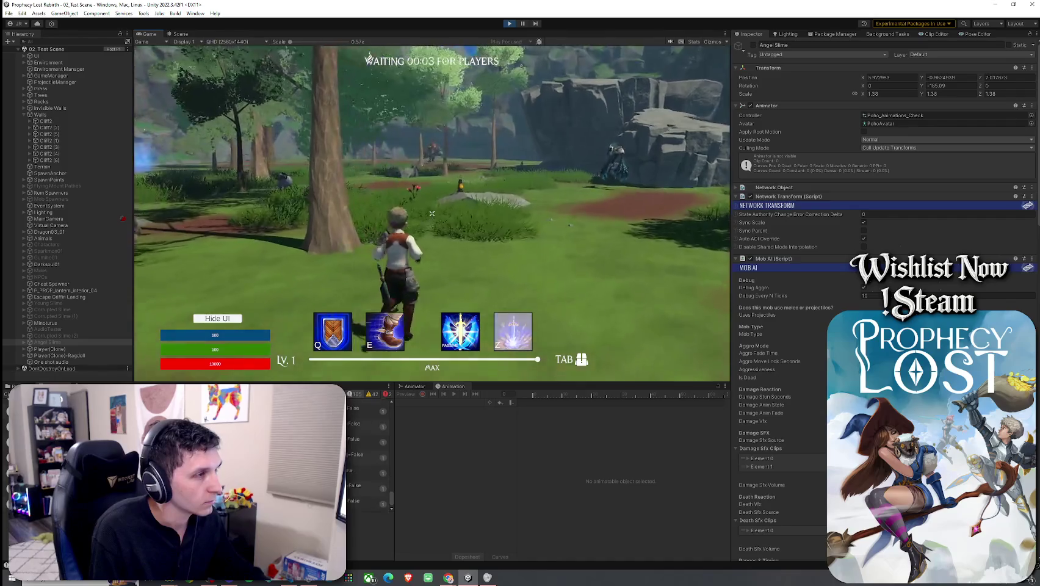
pyautogui.press('super')
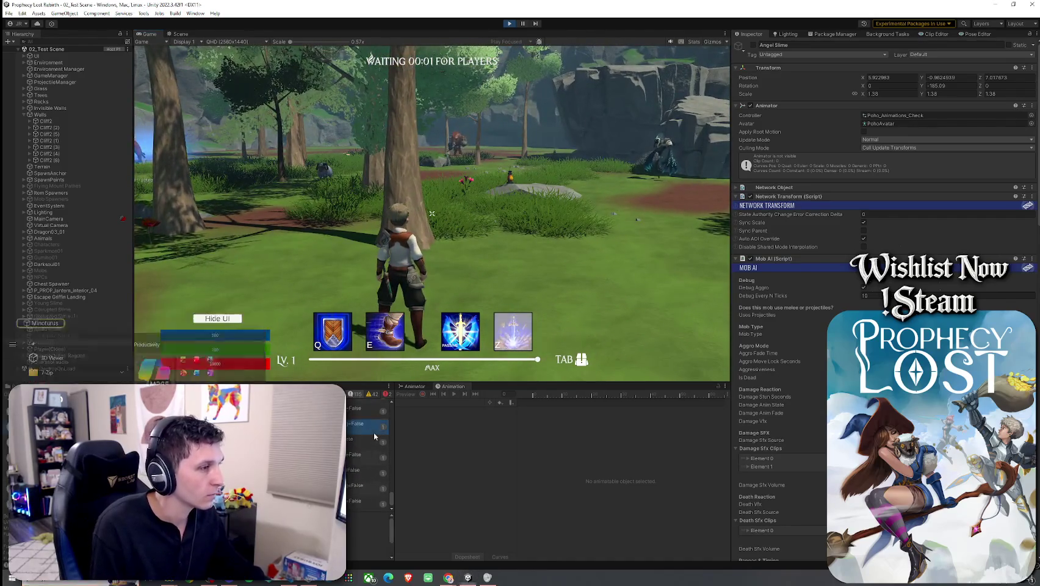
pyautogui.press('w')
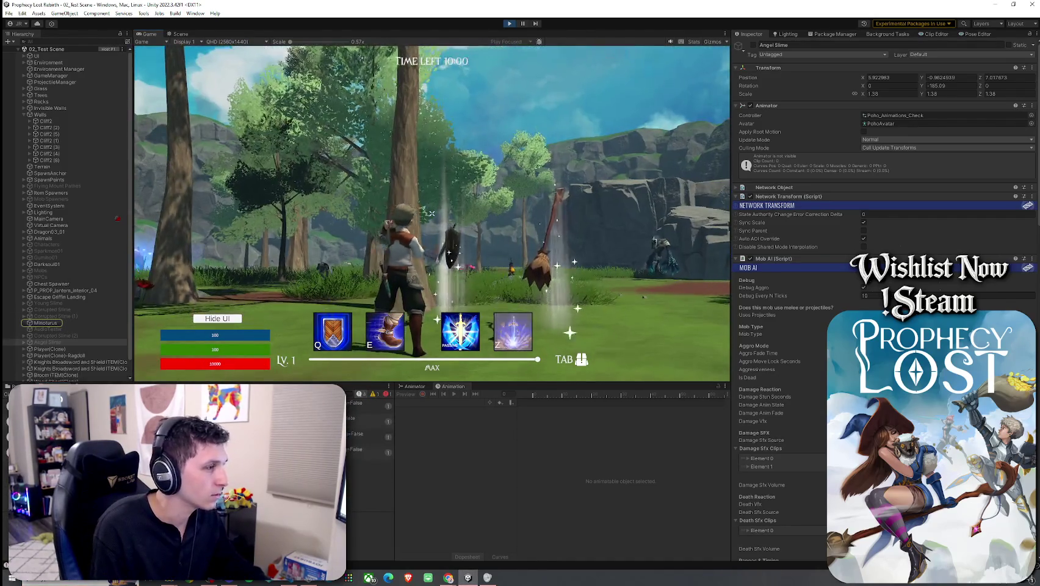
pyautogui.press('w')
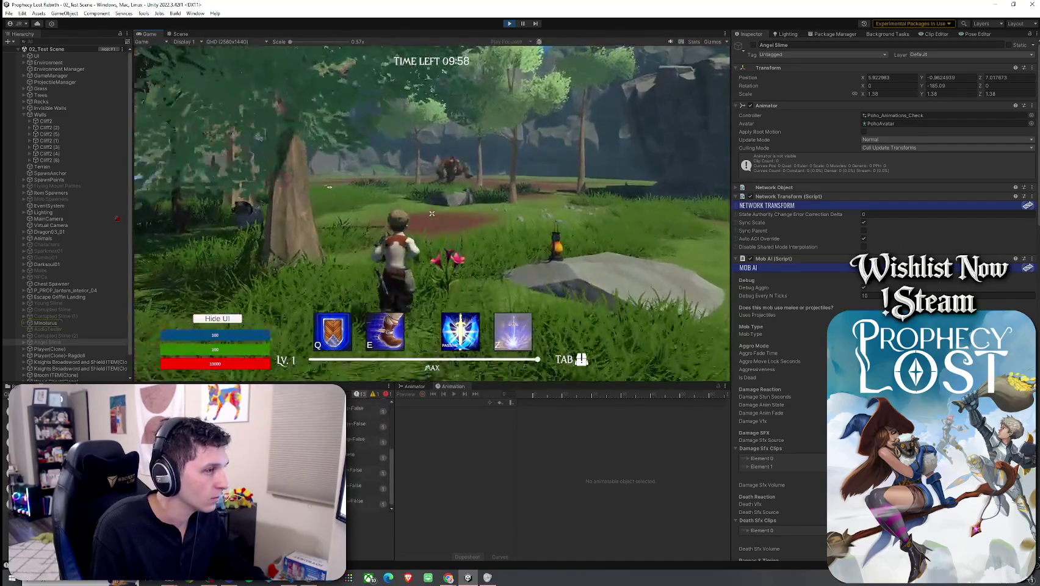
pyautogui.press('w')
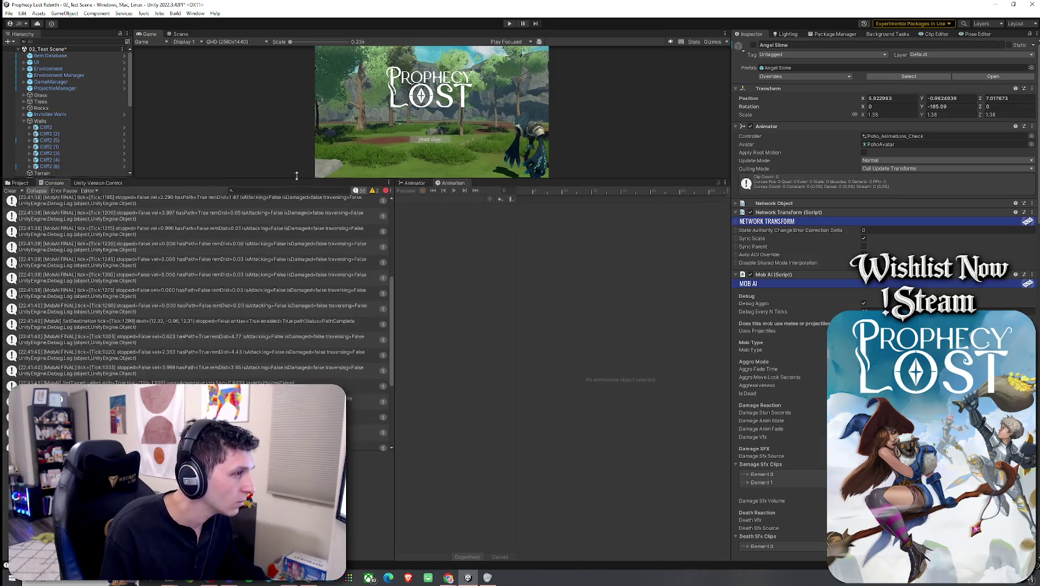
# - Scroll the console and adjust its splitter to bring the mob AI messages into view
pyautogui.scroll(2, 326, 239)
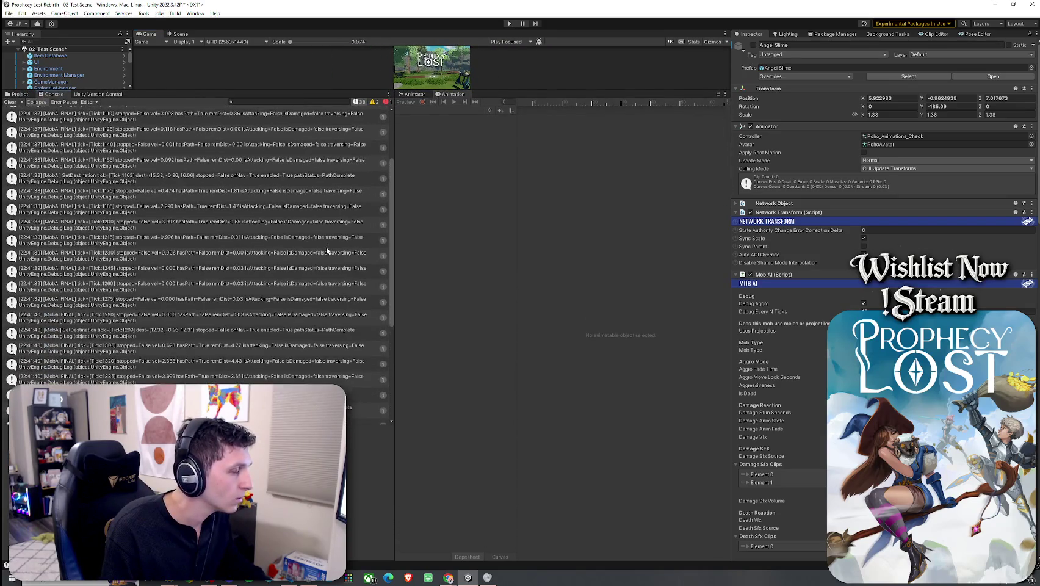
pyautogui.moveTo(393, 247); pyautogui.dragTo(397, 259)
pyautogui.scroll(-3, 395, 269)
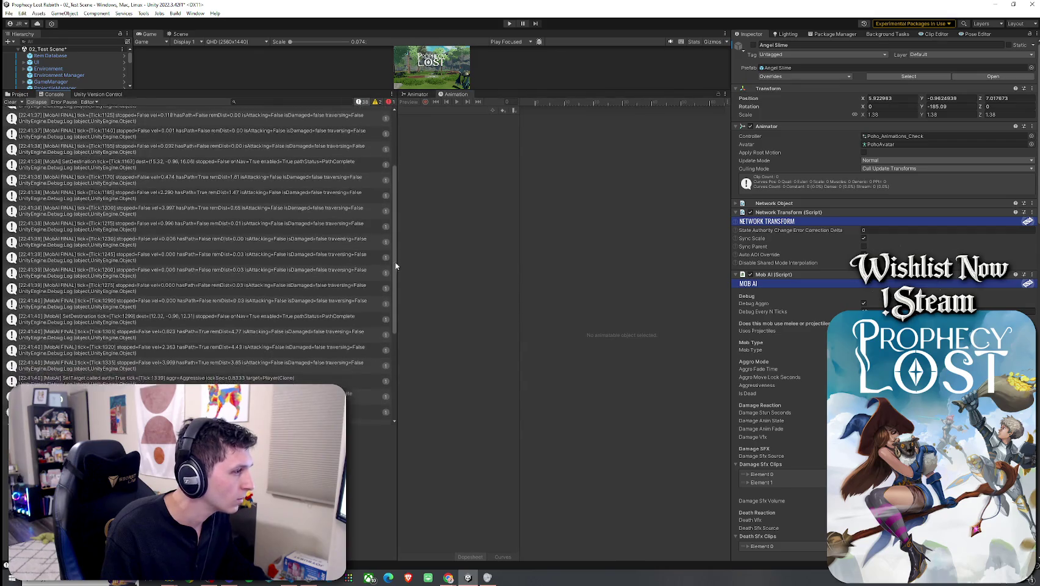
pyautogui.scroll(2, 399, 279)
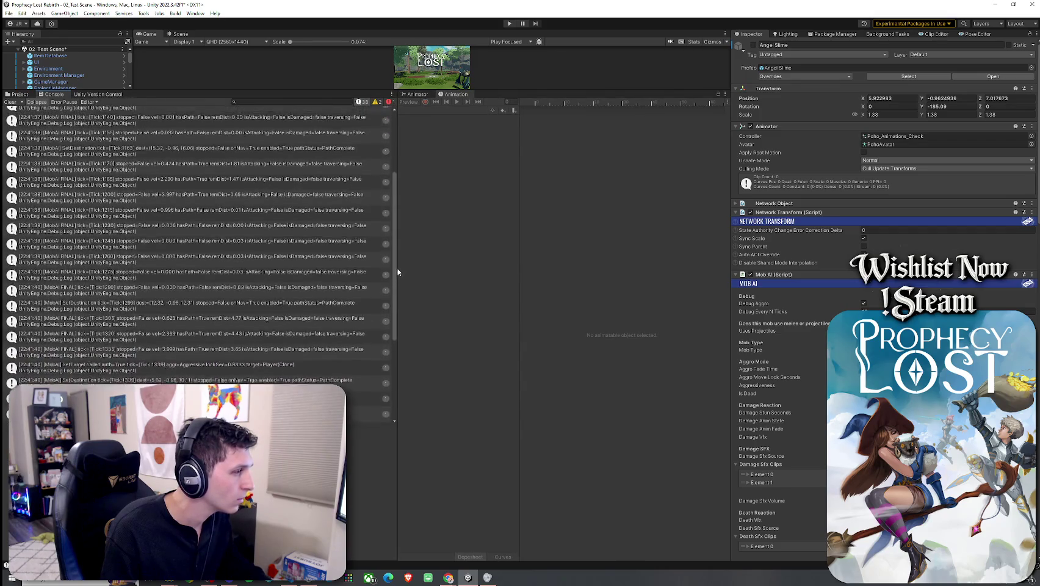
pyautogui.scroll(1, 394, 252)
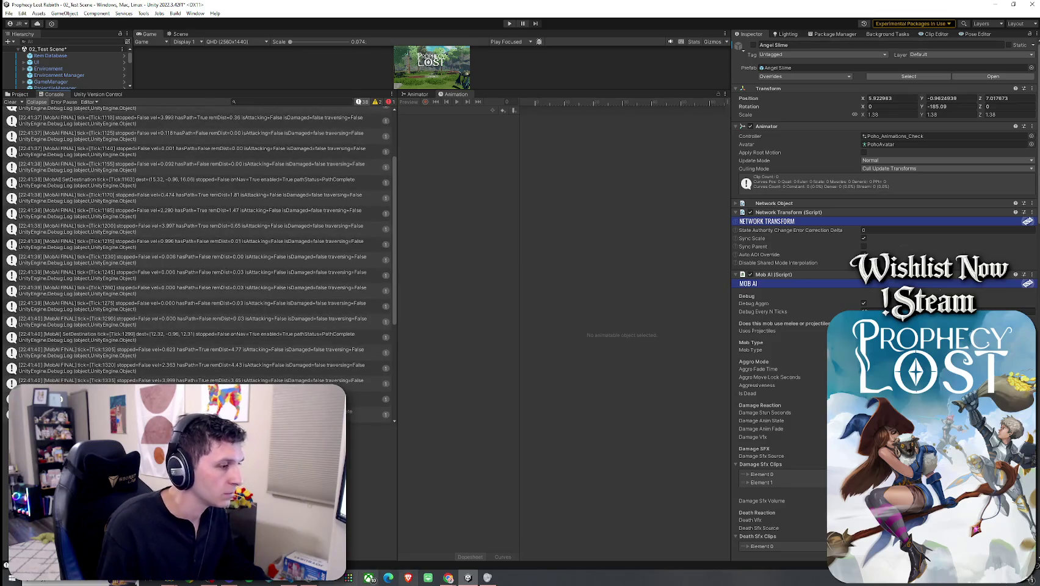
# - Launch Snipping Tool from Windows search with 'snip'
pyautogui.press('super')
pyautogui.write('snip')
pyautogui.press('Return')
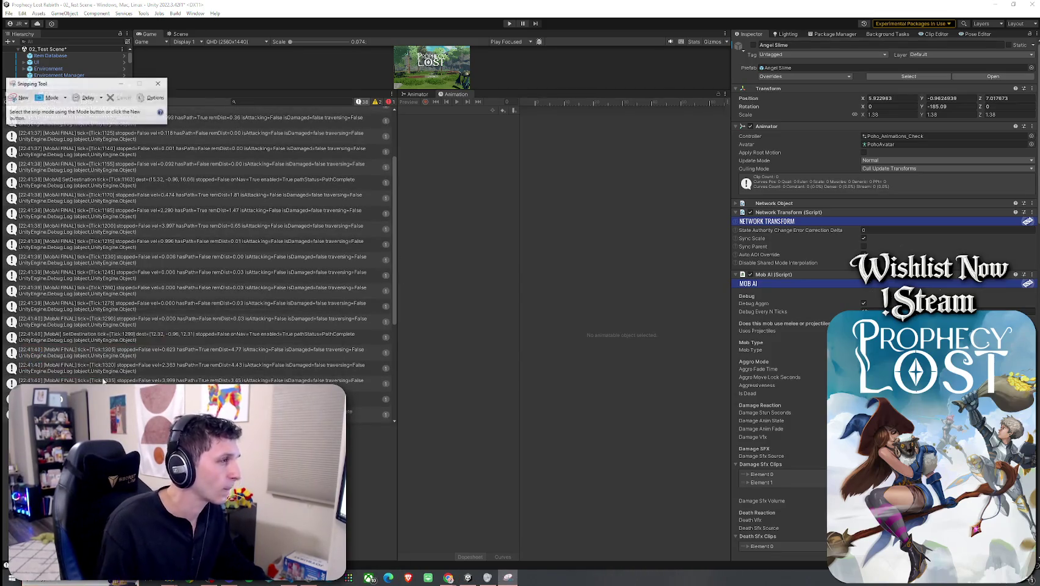
# - Snip the Console's log messages area with Snipping Tool and copy the capture
pyautogui.click(19, 95)
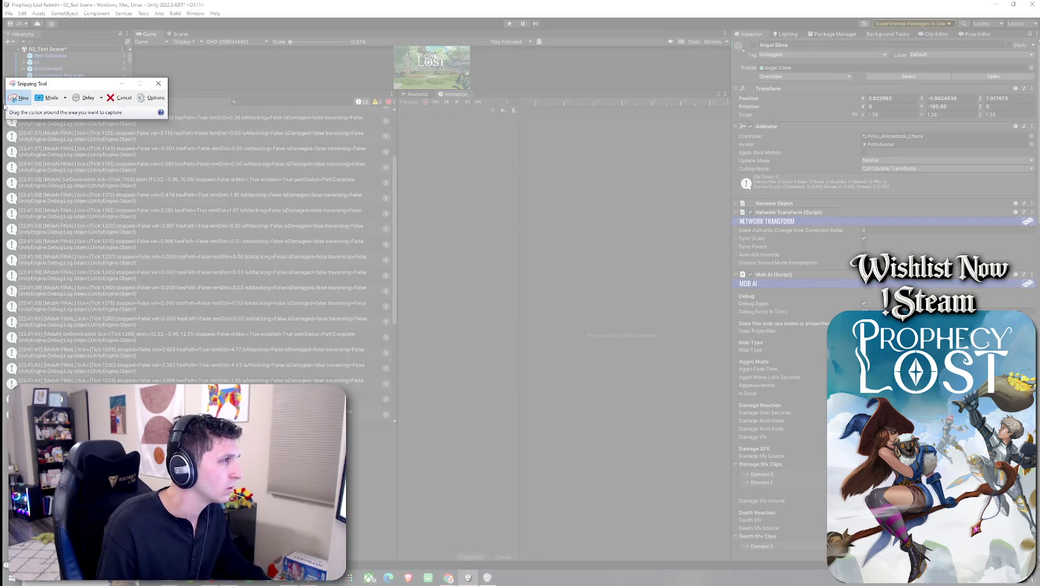
pyautogui.moveTo(393, 105); pyautogui.dragTo(3, 423)
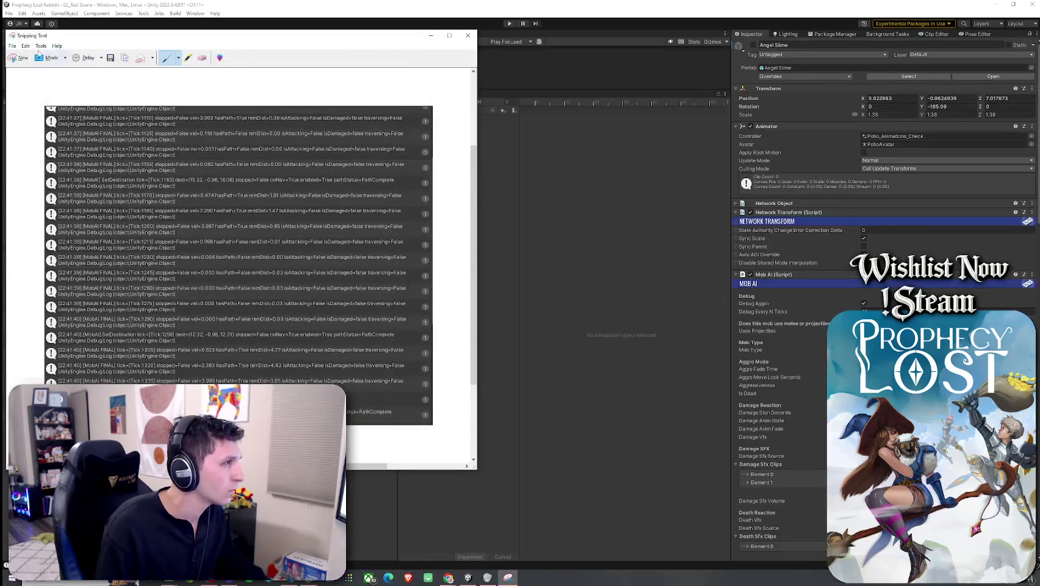
pyautogui.hotkey('alt', 'Tab')
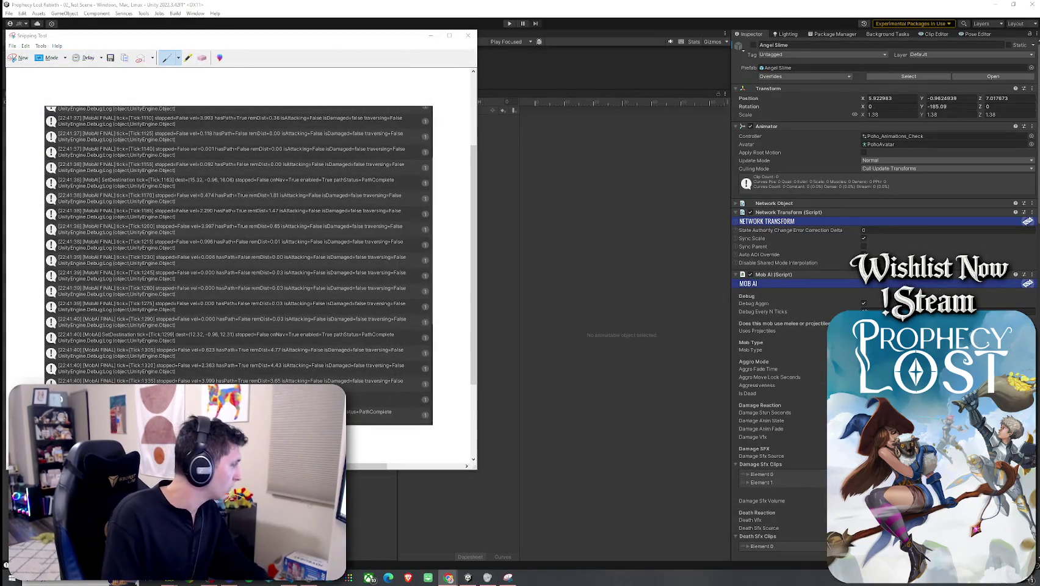
# - Close Snipping Tool without saving the snip, then clear the Console log
pyautogui.click(468, 34)
pyautogui.click(270, 258)
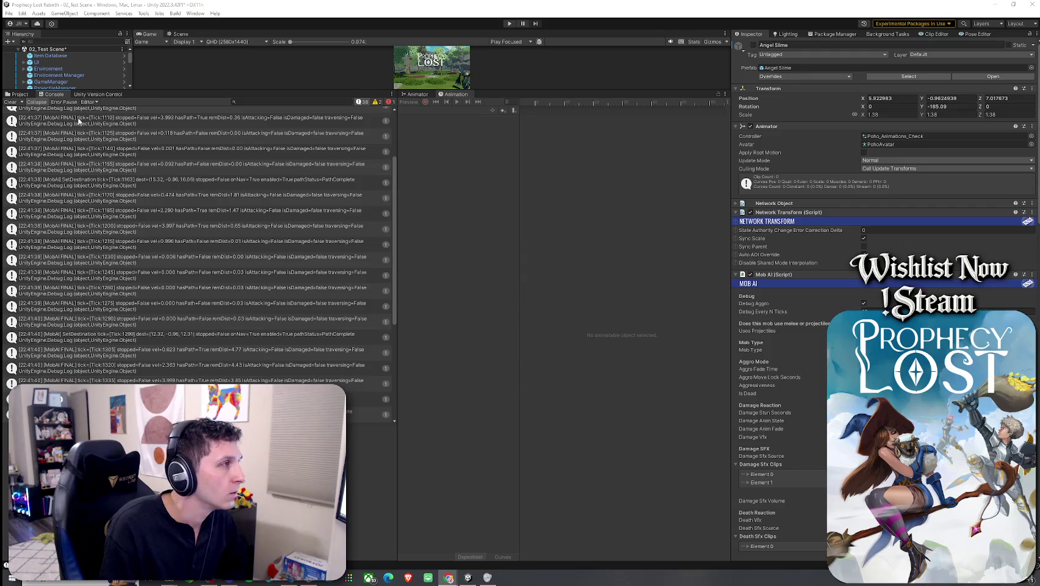
pyautogui.click(10, 102)
# - Enlarge the Game view over the Console and save the test scene via File > Save
pyautogui.moveTo(203, 90)
pyautogui.mouseDown()
pyautogui.moveTo(244, 343)
pyautogui.moveTo(262, 385)
pyautogui.mouseUp()
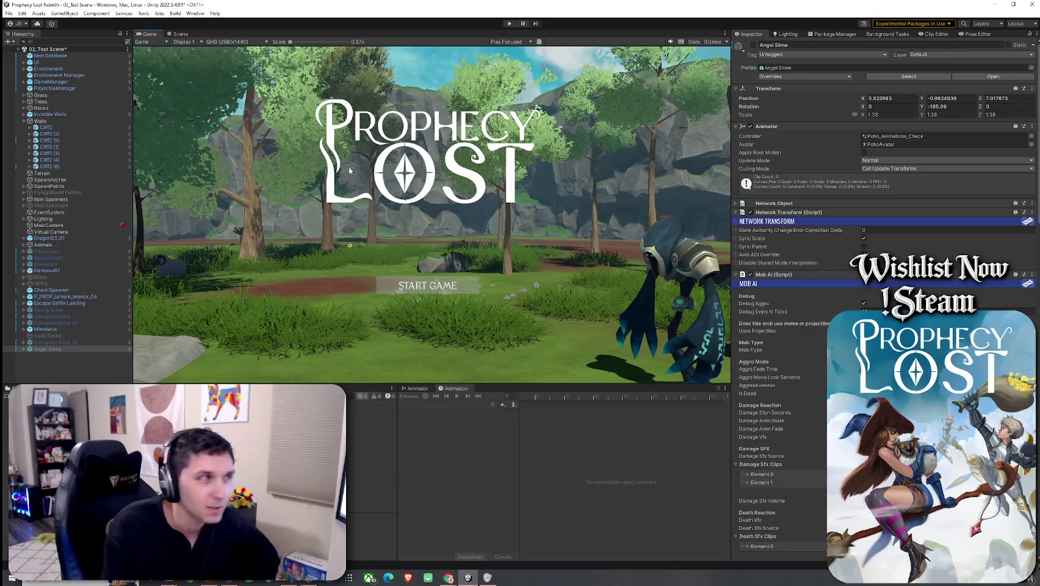
pyautogui.click(9, 13)
pyautogui.click(24, 48)
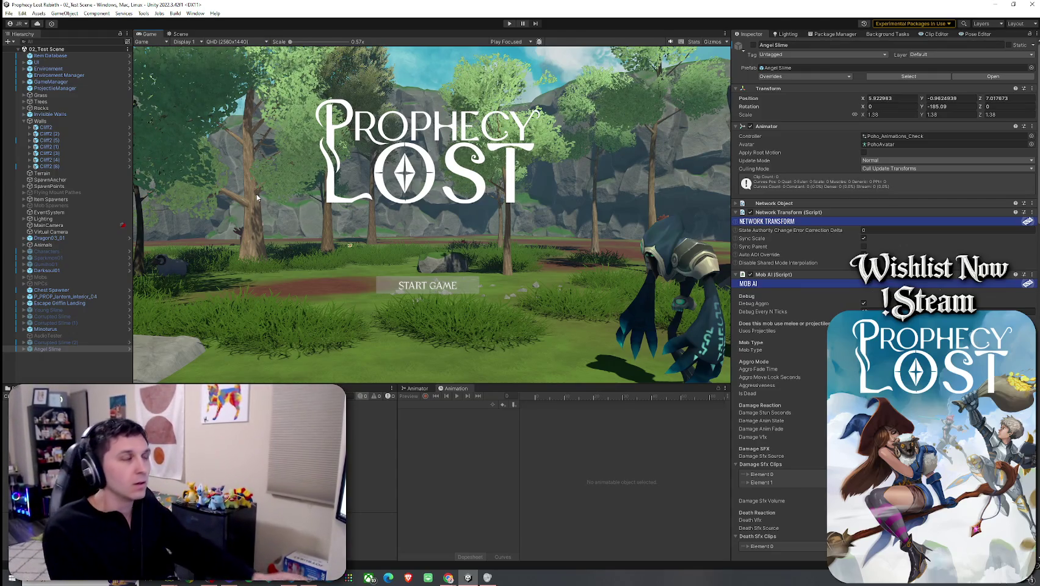
pyautogui.click(8, 13)
pyautogui.click(9, 12)
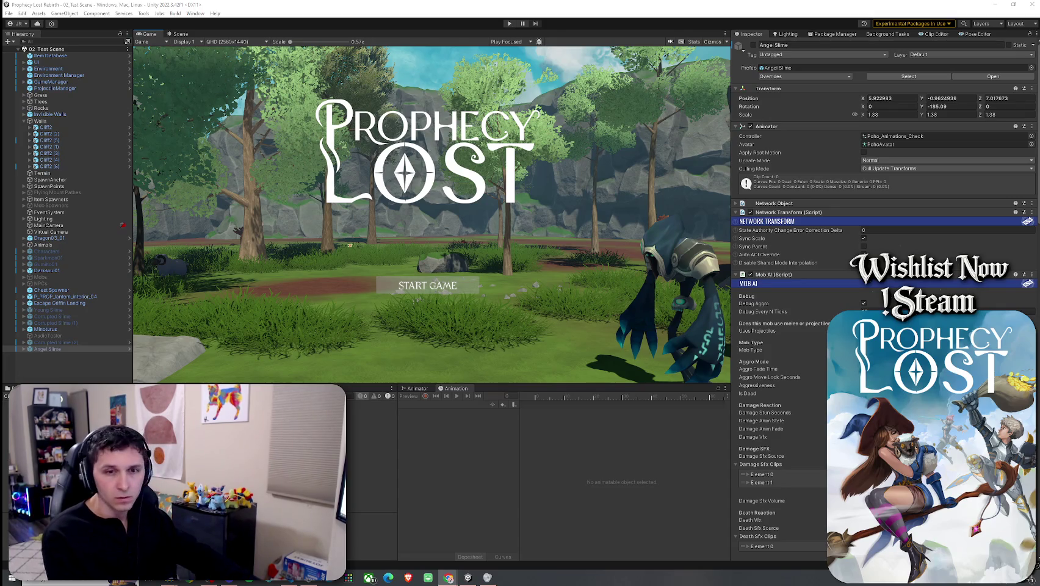
# - Switch to the Scene view, orbit around the clearing's trees, and save the test scene
pyautogui.click(9, 13)
pyautogui.click(10, 13)
pyautogui.click(180, 34)
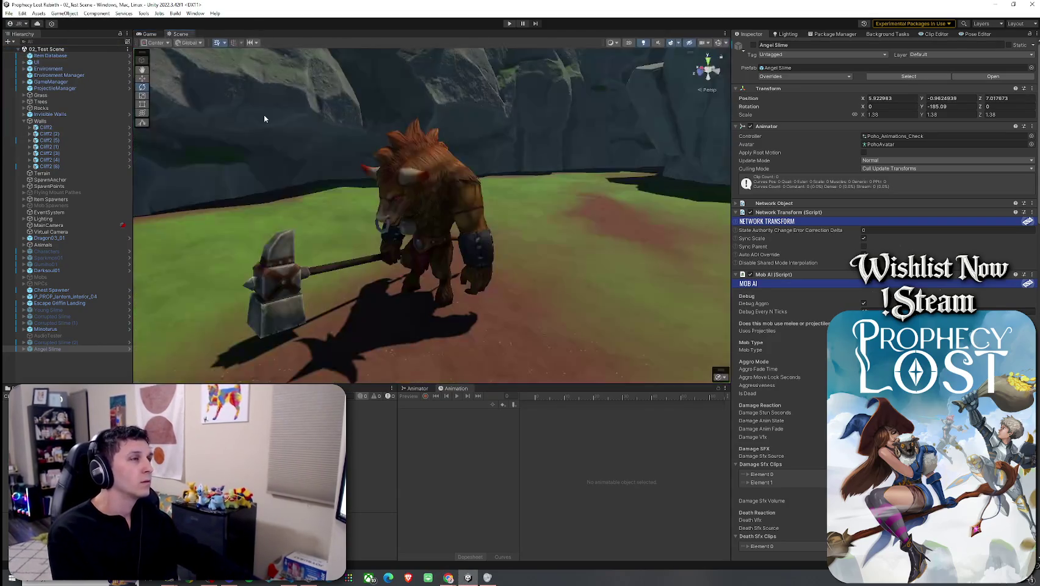
pyautogui.moveTo(371, 179)
pyautogui.mouseDown()
pyautogui.moveTo(157, 192)
pyautogui.moveTo(61, 92)
pyautogui.mouseUp()
pyautogui.click(10, 13)
pyautogui.click(25, 52)
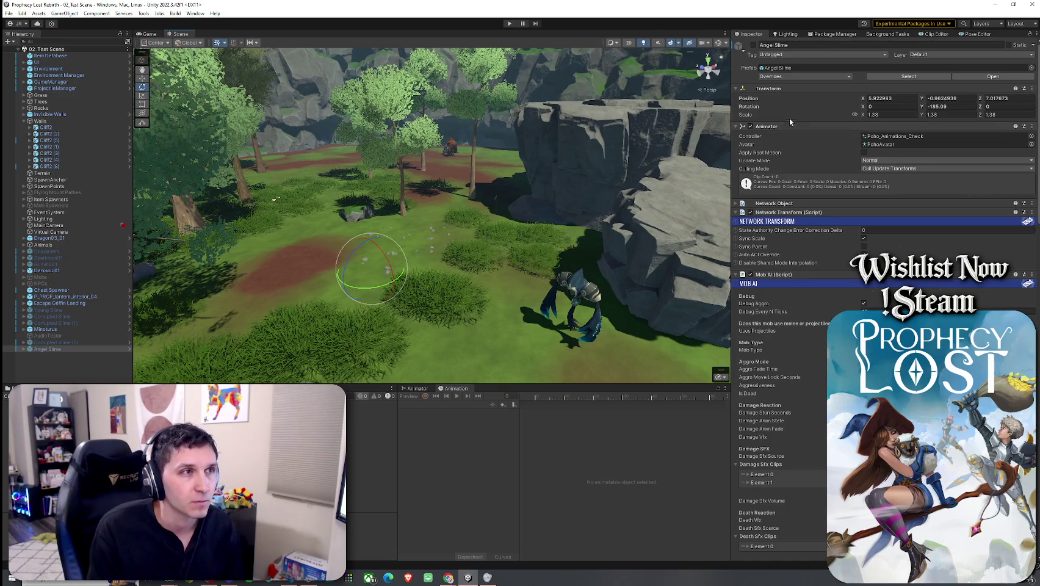
pyautogui.click(9, 13)
# - Save the test scene, then expand and collapse the Network Object component
pyautogui.press('Escape')
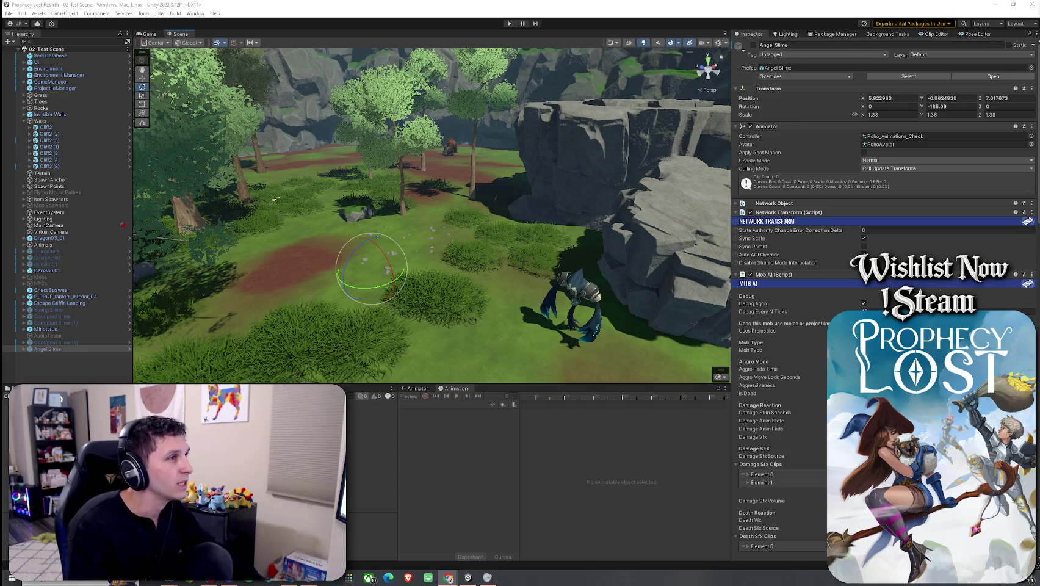
pyautogui.click(8, 13)
pyautogui.click(33, 53)
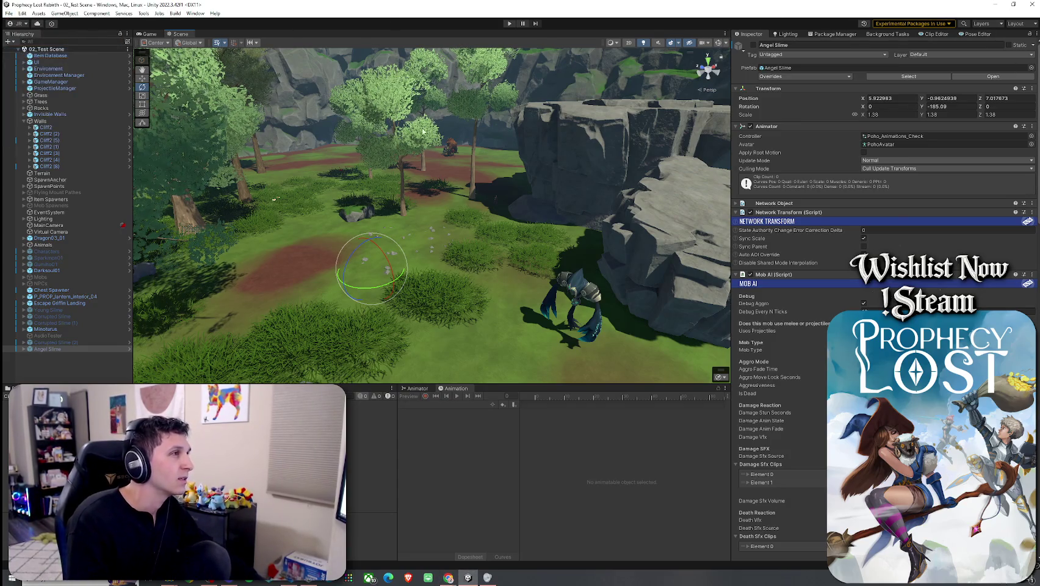
pyautogui.click(735, 204)
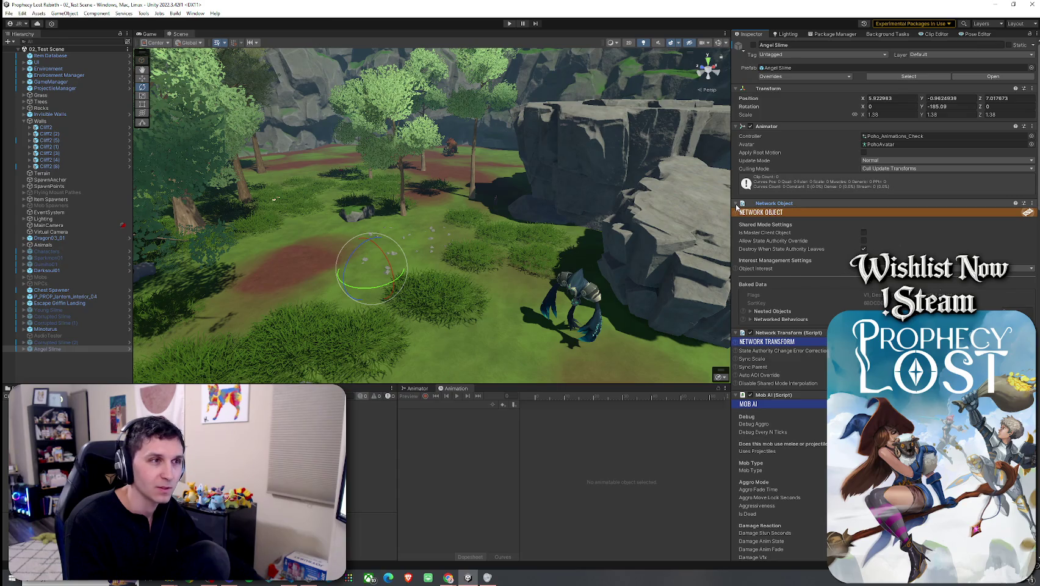
pyautogui.click(735, 203)
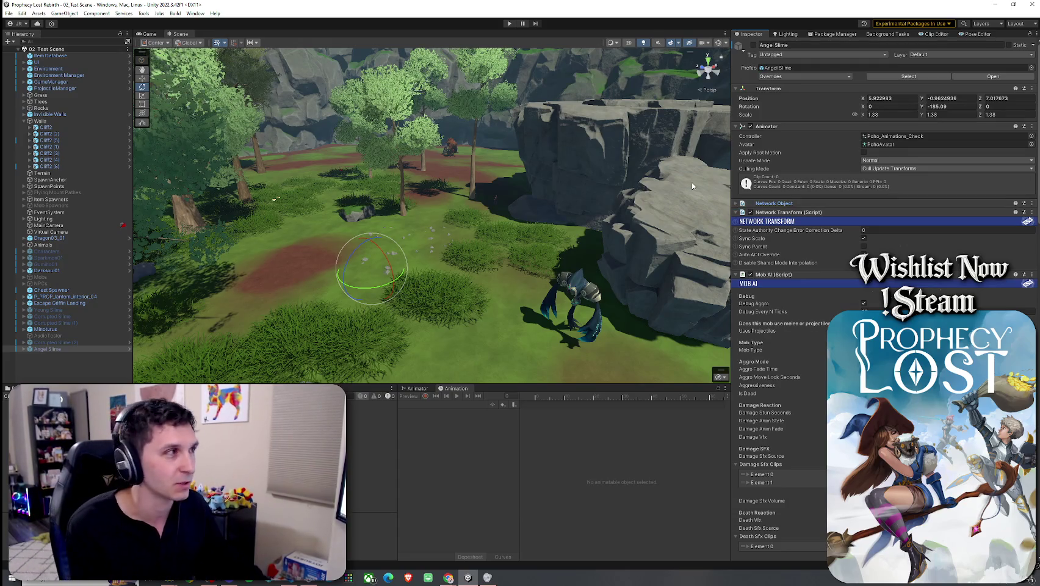
# - Save again and move the scene camera closer to the rocky cliff
pyautogui.click(9, 13)
pyautogui.click(22, 53)
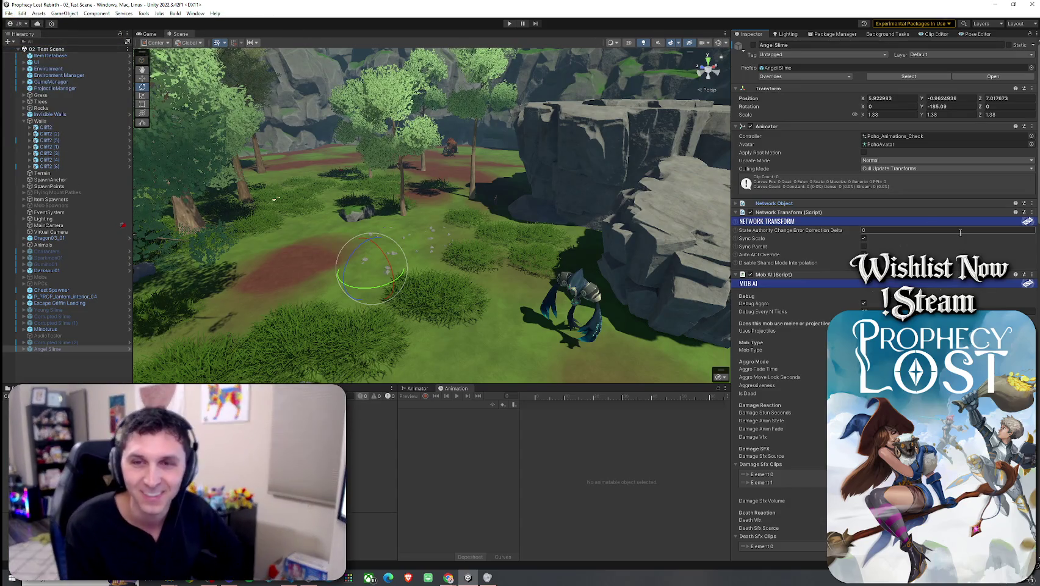
pyautogui.moveTo(447, 146)
pyautogui.mouseDown()
pyautogui.moveTo(367, 71)
pyautogui.moveTo(469, 186)
pyautogui.moveTo(354, 122)
pyautogui.mouseUp()
pyautogui.click(9, 13)
pyautogui.click(91, 28)
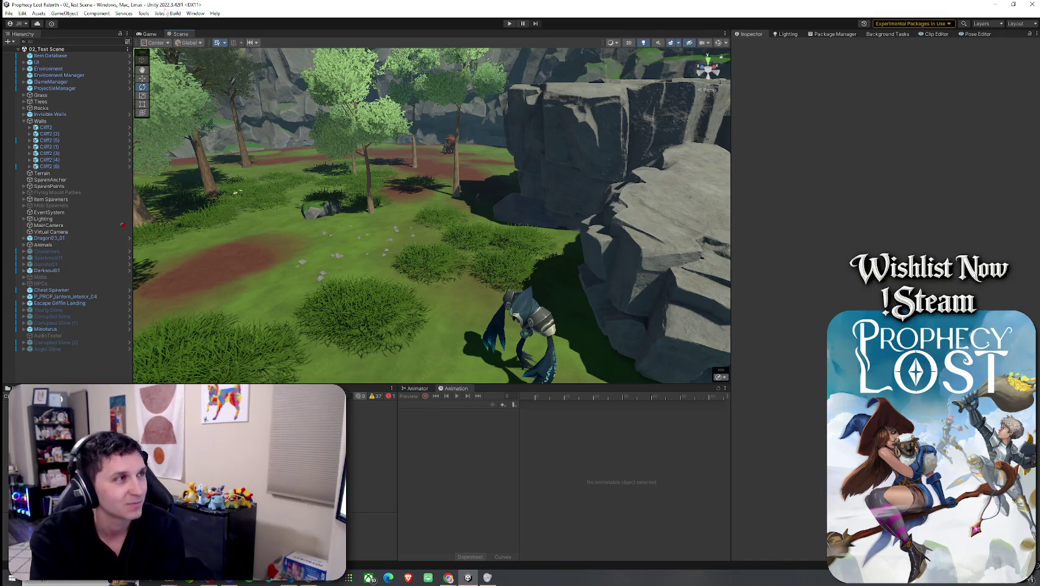
pyautogui.click(9, 13)
# - Choose Save from the File menu to save 02_Test Scene
pyautogui.click(27, 52)
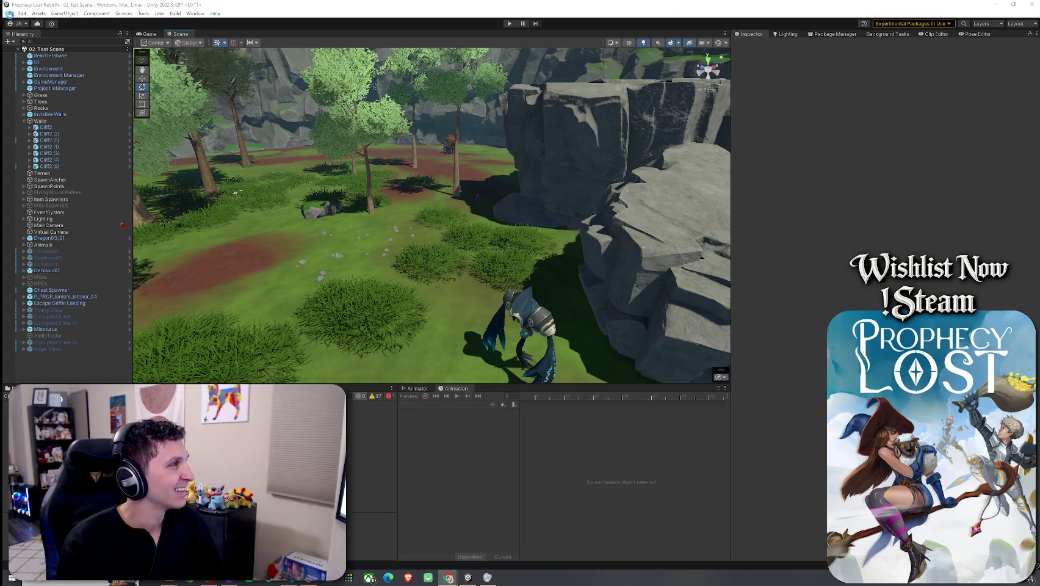
# - Dismiss the File menu and click into the Unity window so scripts recompile
pyautogui.click(36, 55)
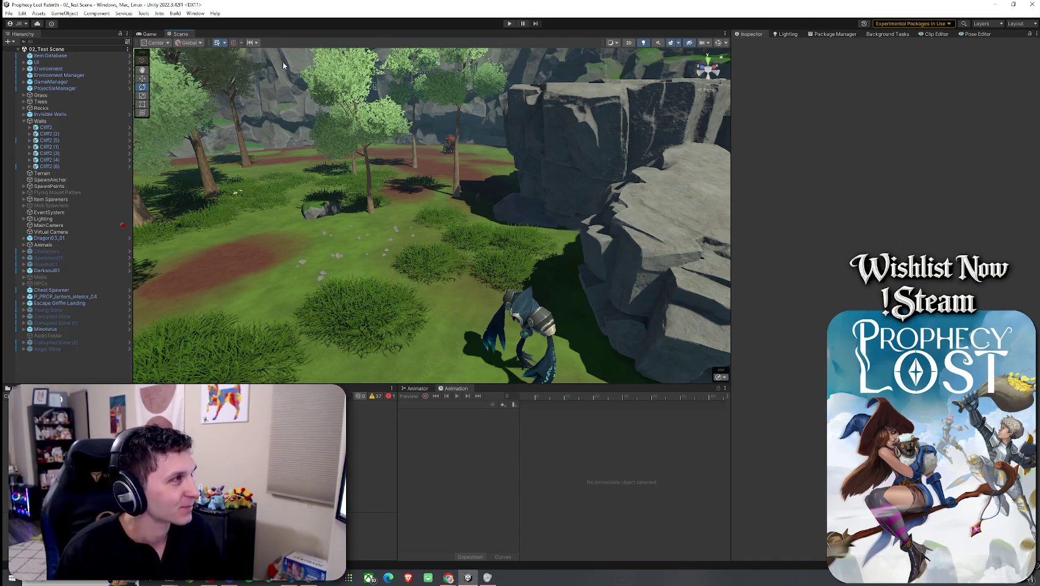
pyautogui.click(9, 13)
pyautogui.press('Escape')
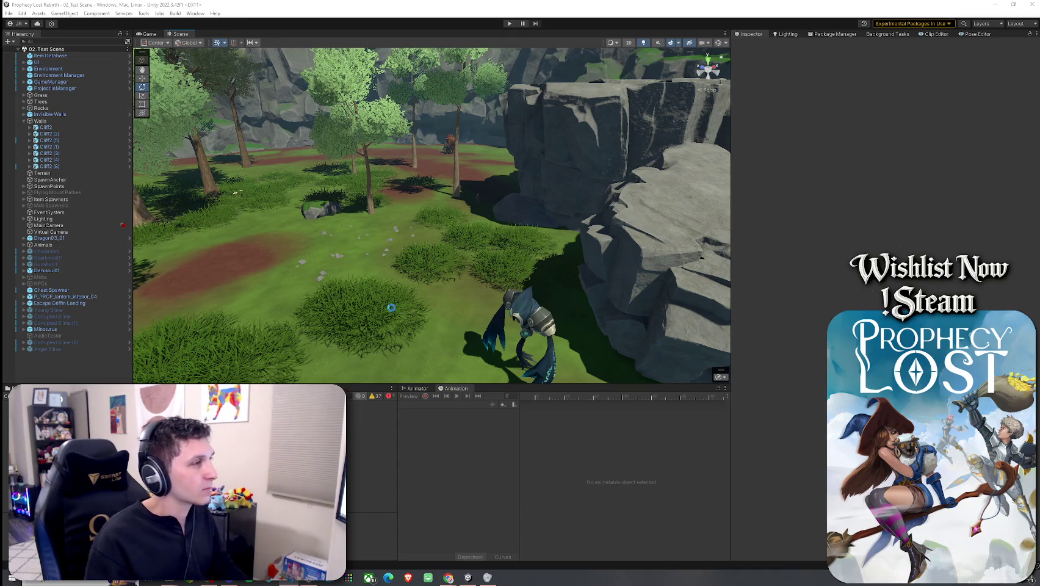
pyautogui.click(474, 292)
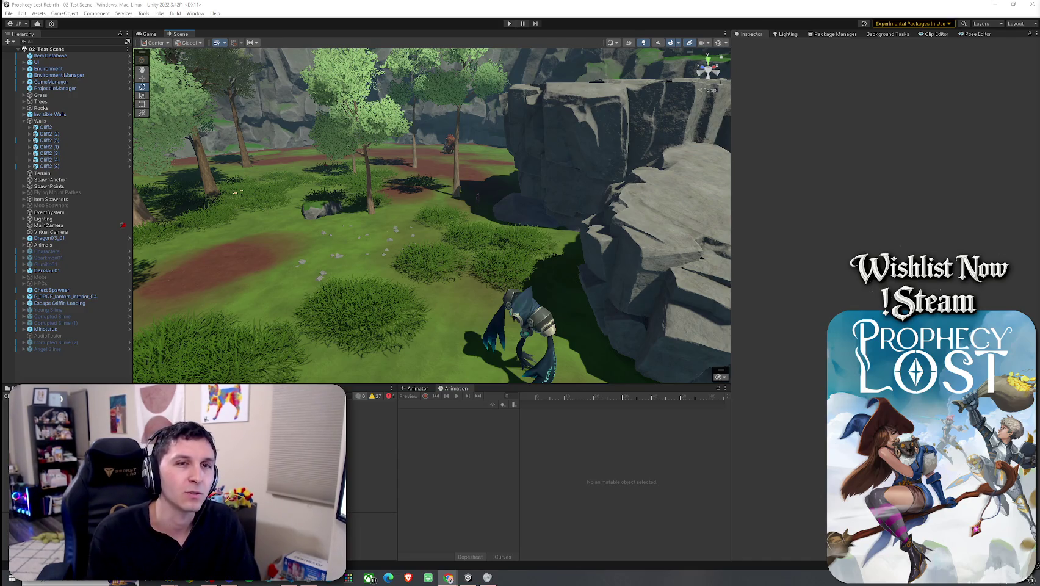
# - Play the Gun Frog YouTube video at full volume, like it, and skip to 1:16
pyautogui.moveTo(1039, 105); pyautogui.dragTo(614, 72)
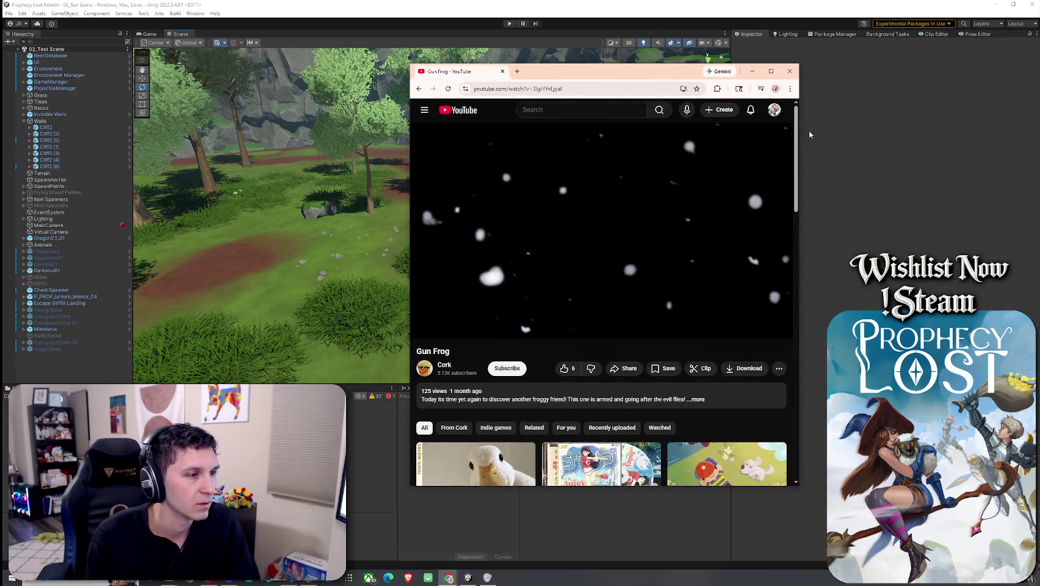
pyautogui.click(482, 287)
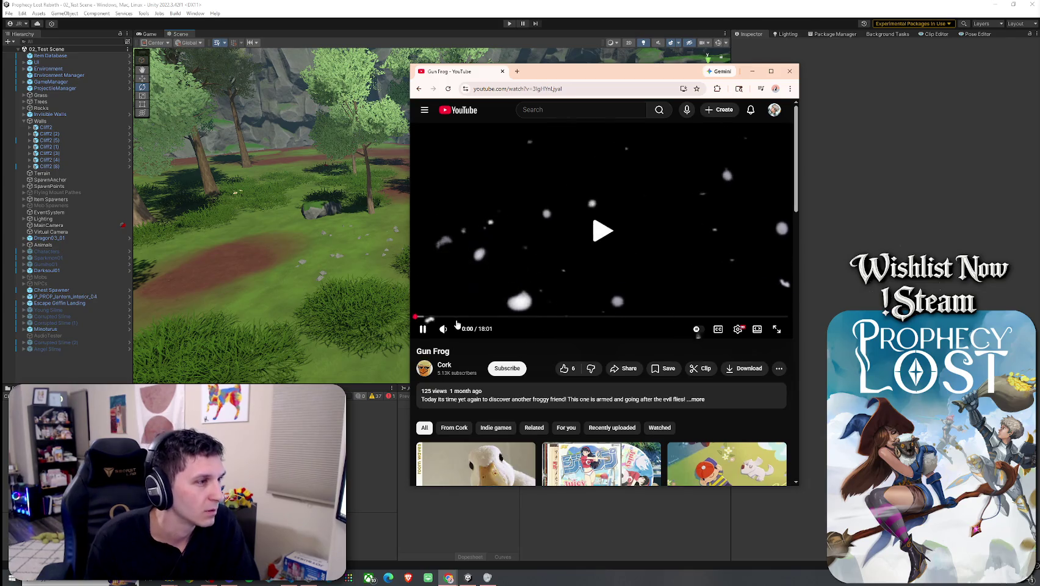
pyautogui.moveTo(464, 333); pyautogui.dragTo(474, 330)
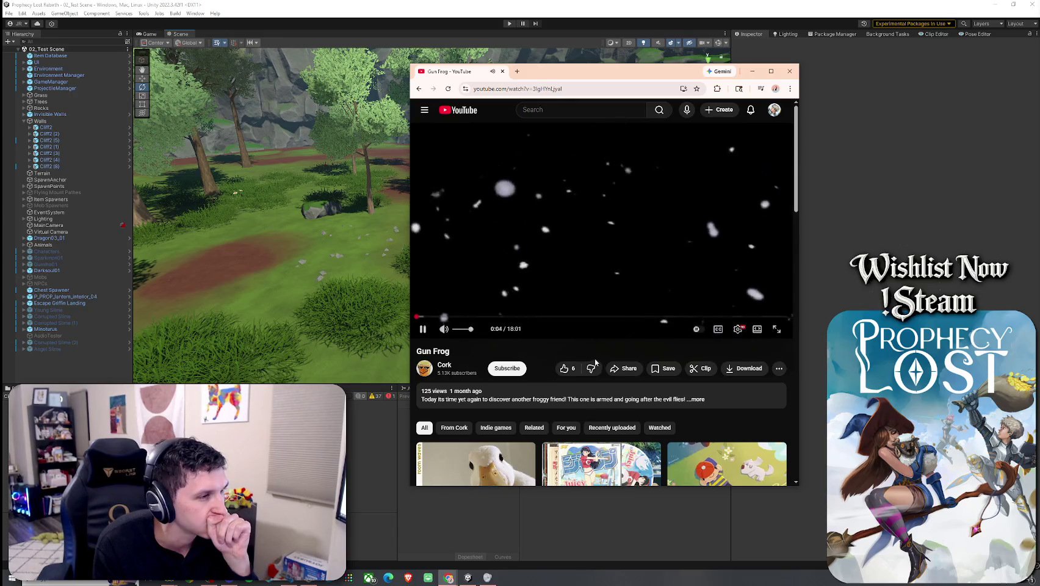
pyautogui.click(567, 369)
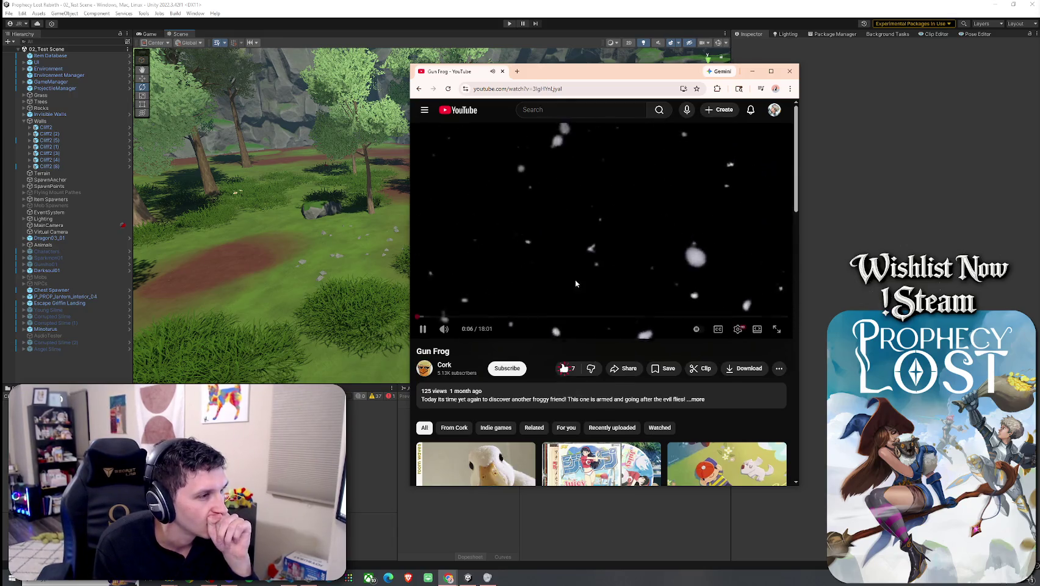
pyautogui.click(441, 316)
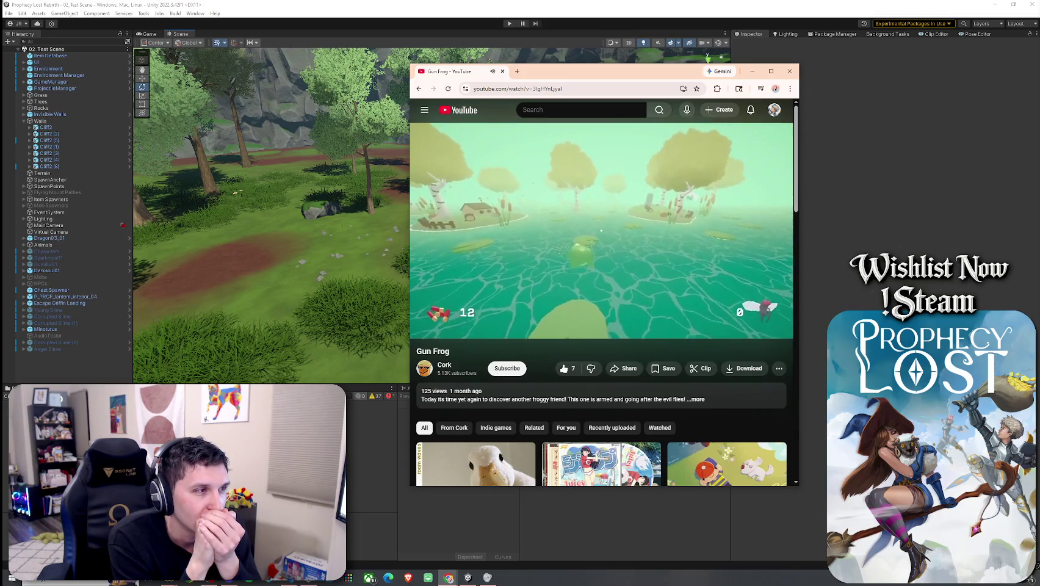
# - Close the YouTube window, return to Unity, and browse the recent scenes list
pyautogui.moveTo(575, 281)
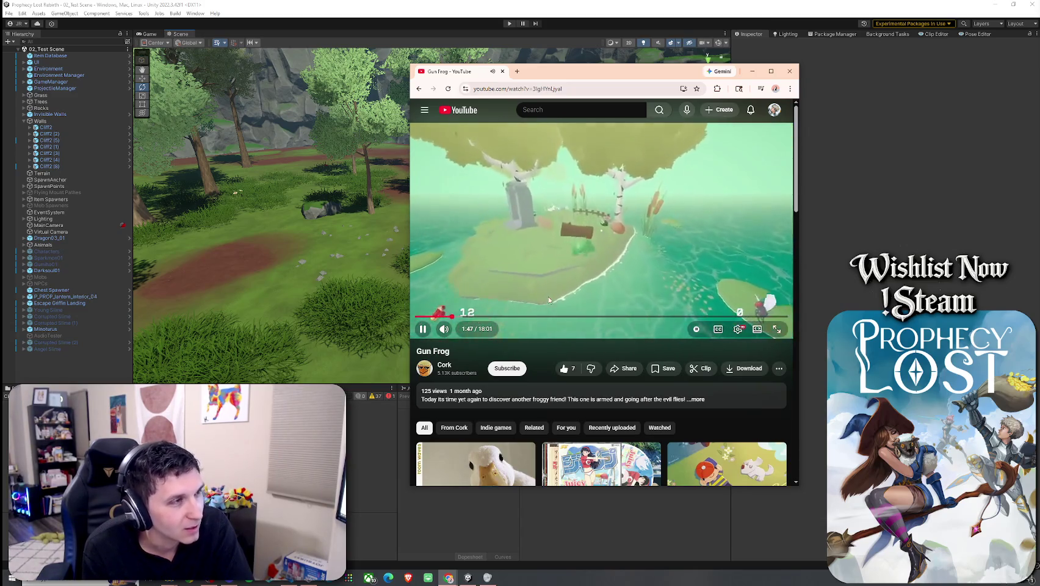
pyautogui.click(789, 72)
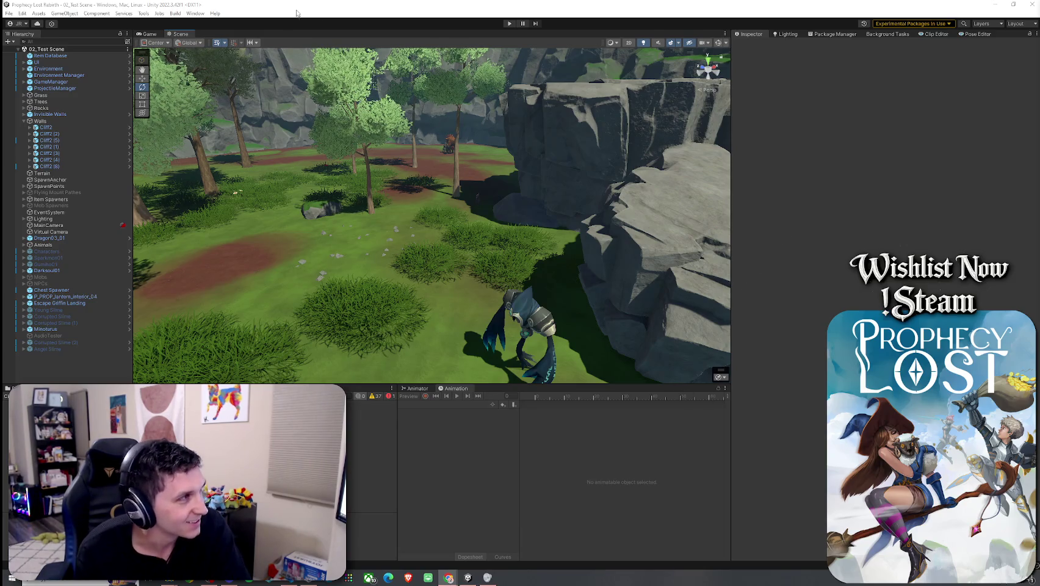
pyautogui.click(9, 12)
# - Dismiss the recent scenes list and orbit the Scene view around the character
pyautogui.moveTo(61, 39)
pyautogui.click(141, 39)
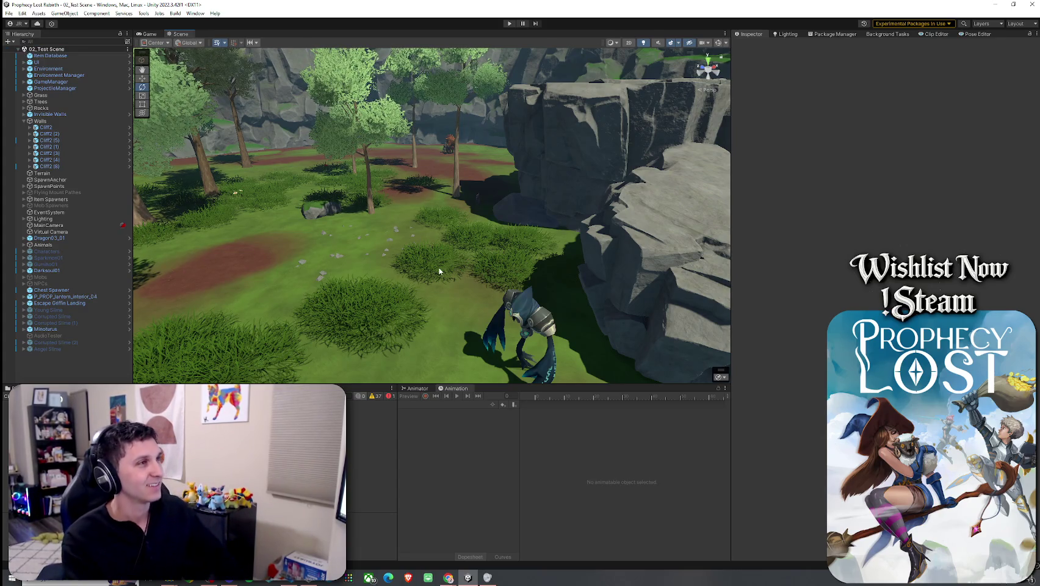
pyautogui.moveTo(412, 229); pyautogui.dragTo(360, 293)
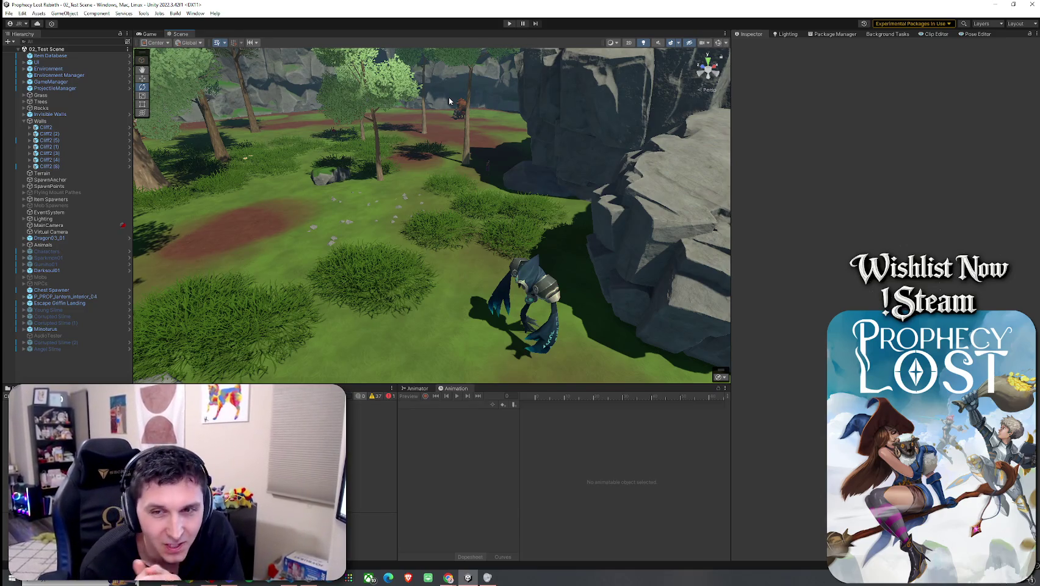
# - Save the test scene and enter Play mode with Ctrl+P
pyautogui.click(9, 13)
pyautogui.click(61, 52)
pyautogui.hotkey('ctrl', 'p')
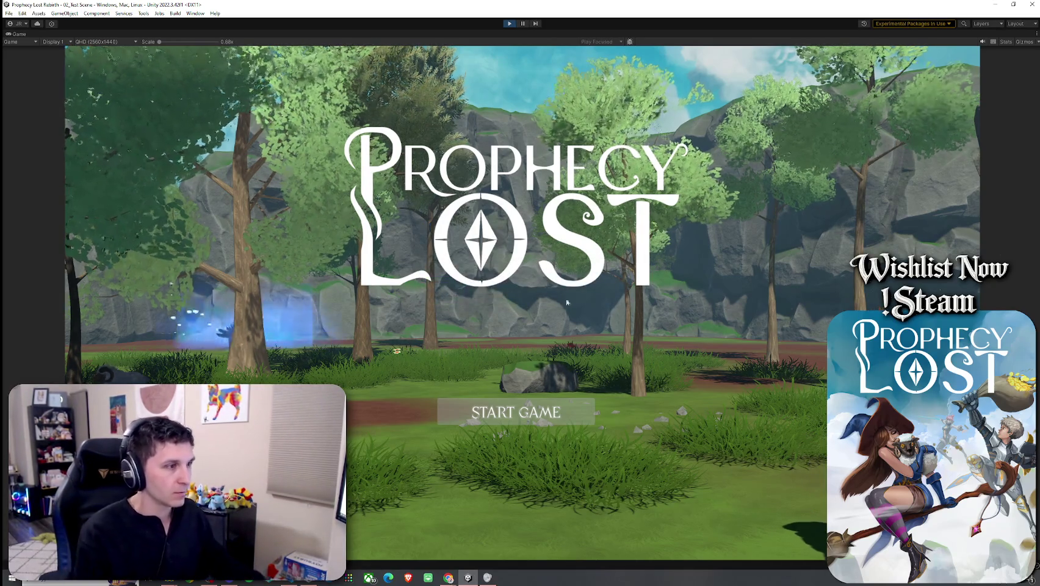
# - Start a game and run the character through the forest up to the minotaur
pyautogui.click(576, 406)
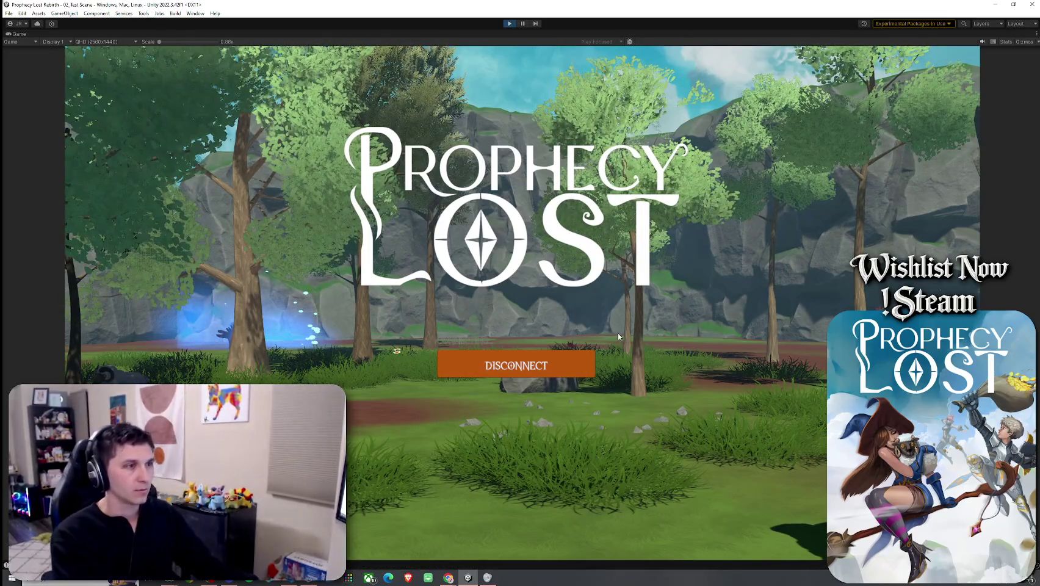
pyautogui.press('w')
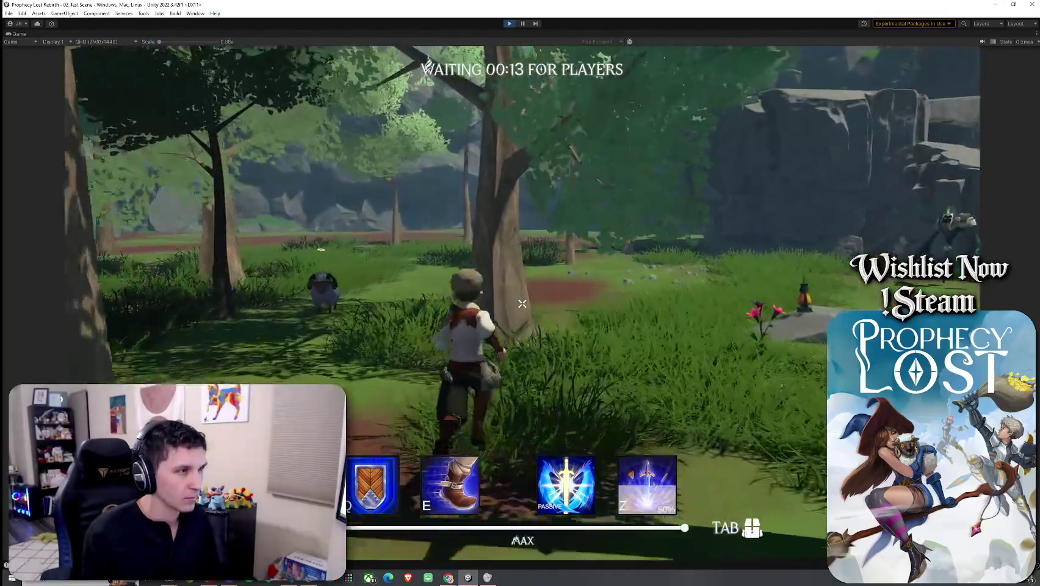
pyautogui.press('w')
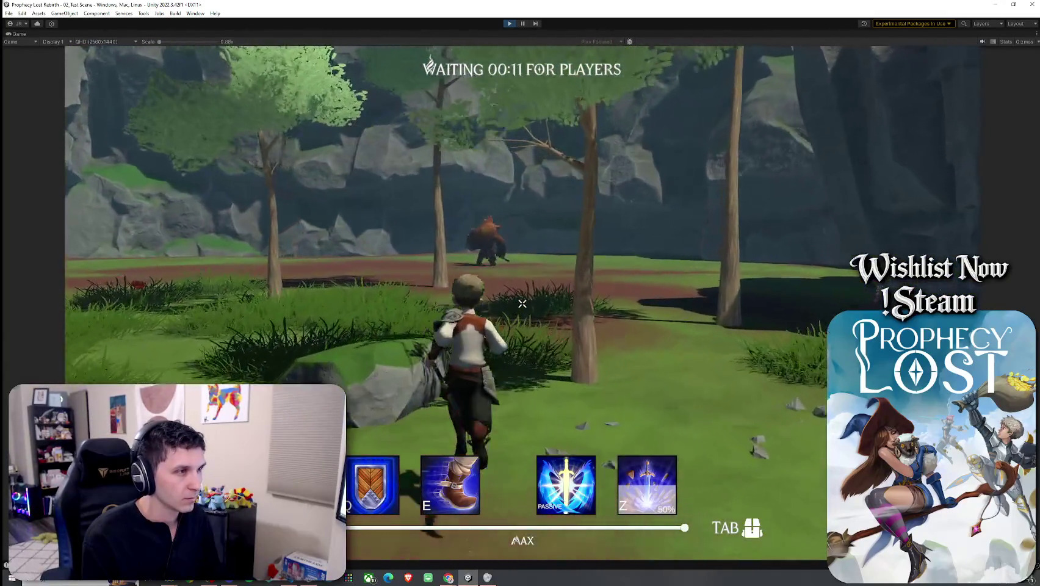
pyautogui.press('w')
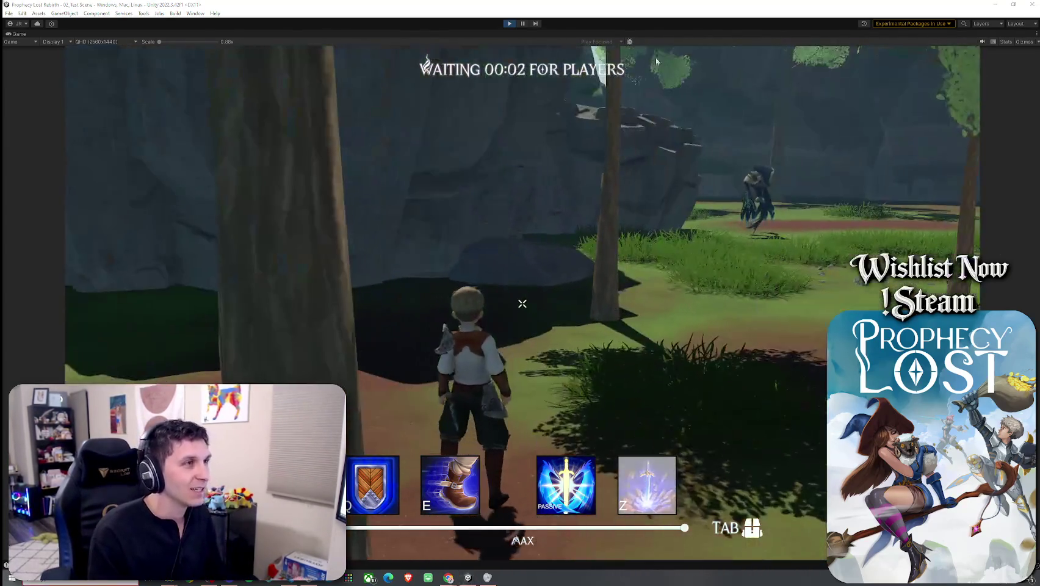
# - Stop Play mode, restore the normal editor layout, and save the scene changes
pyautogui.press('super')
pyautogui.click(508, 24)
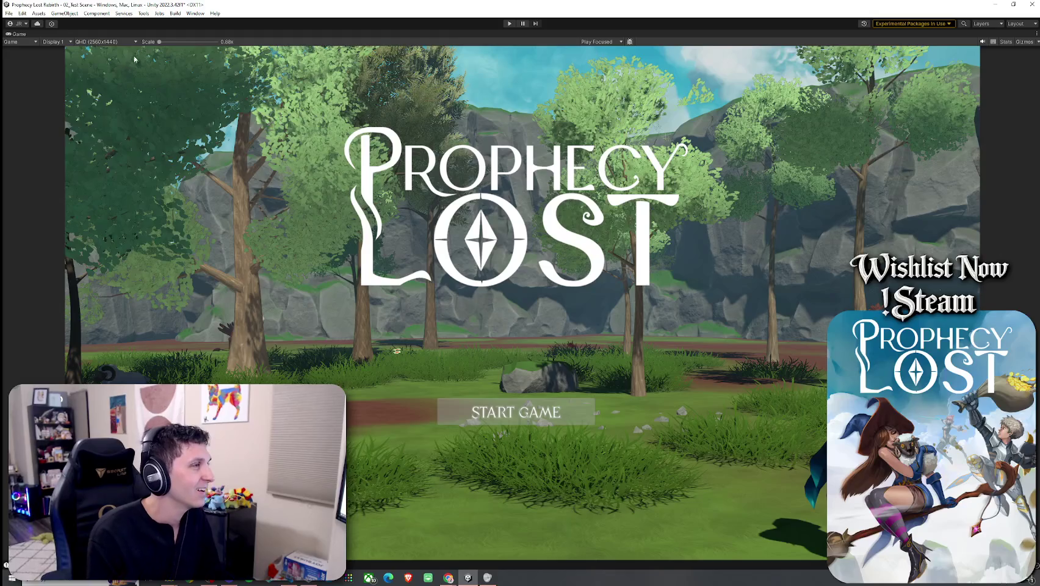
pyautogui.hotkey('shift', 'space')
pyautogui.click(9, 13)
pyautogui.click(36, 53)
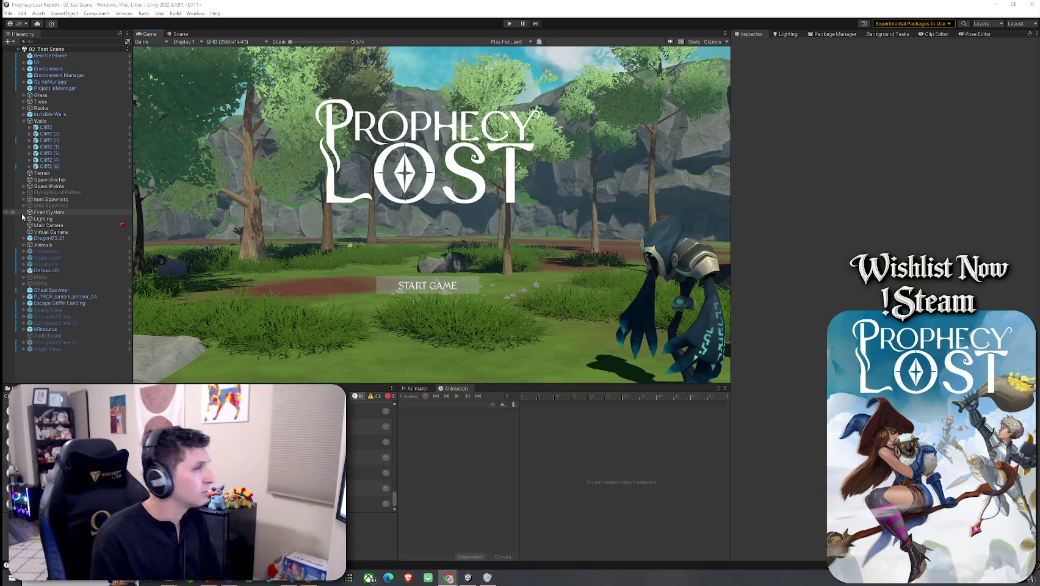
# - Select a MobAI log entry, enlarge the Console, and open Windows search
pyautogui.scroll(1, 372, 458)
pyautogui.scroll(2, 372, 457)
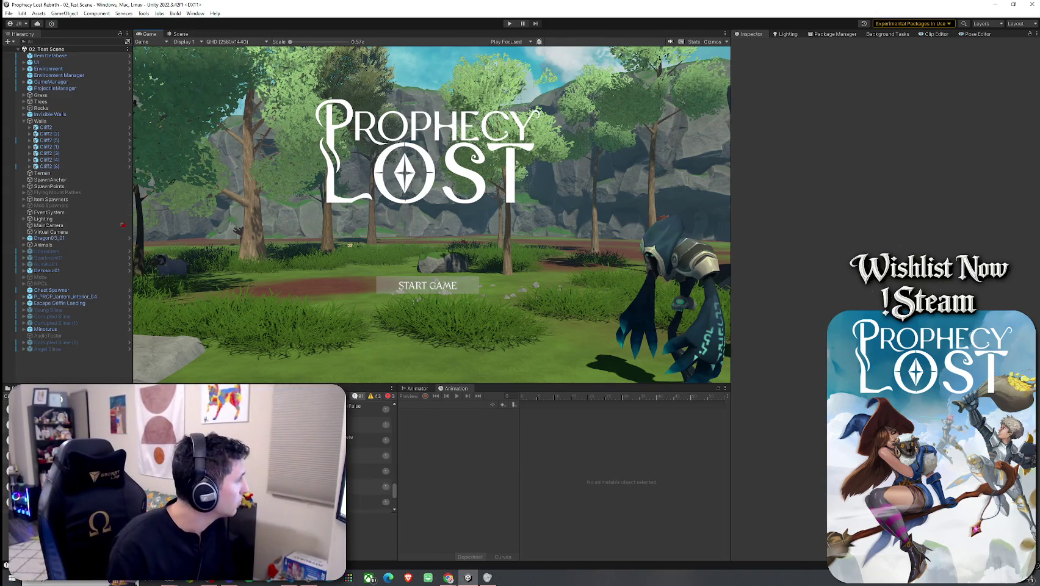
pyautogui.scroll(1, 369, 457)
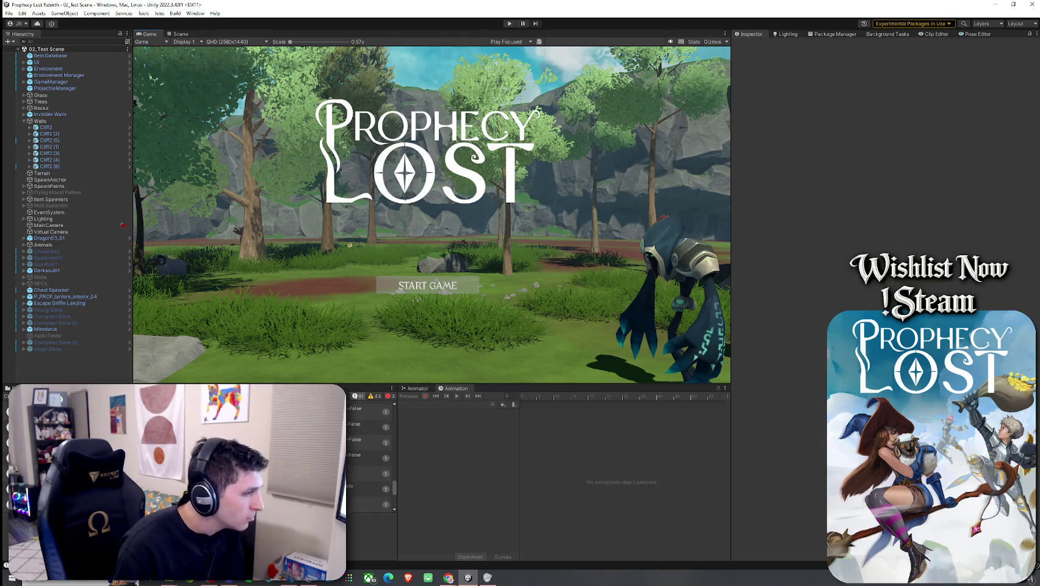
pyautogui.click(369, 488)
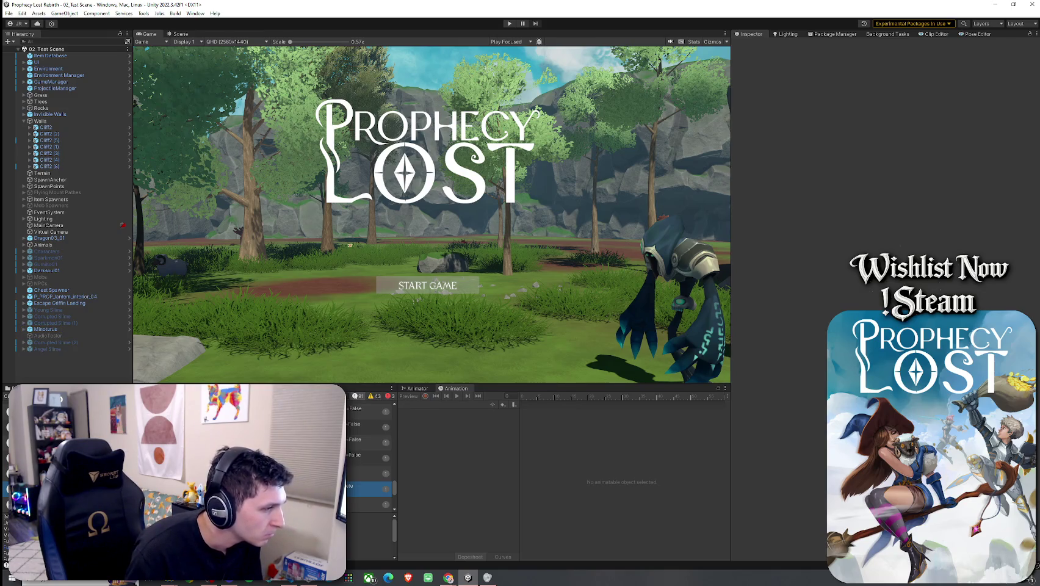
pyautogui.scroll(-2, 369, 475)
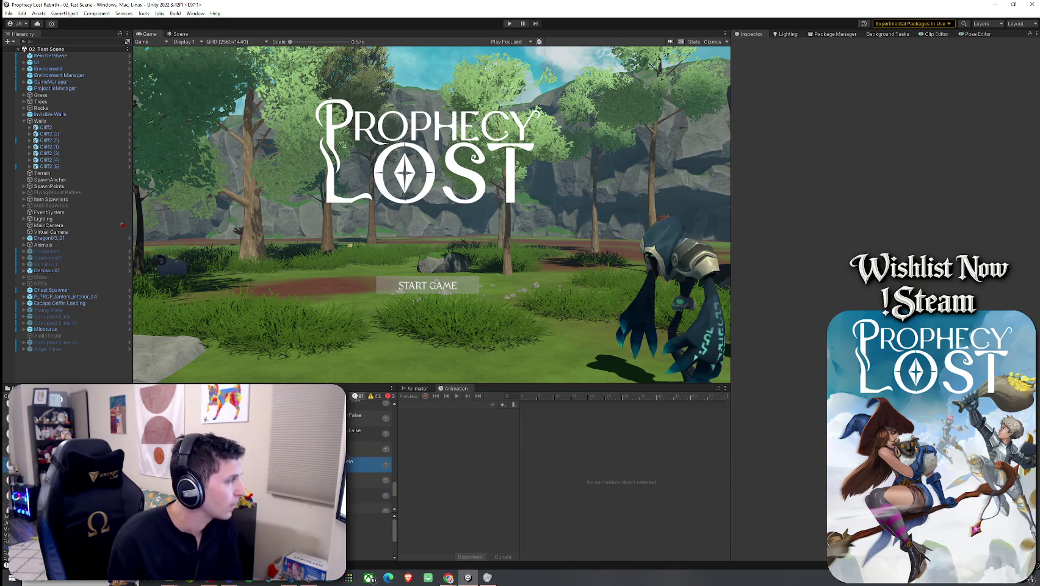
pyautogui.moveTo(247, 385); pyautogui.dragTo(247, 237)
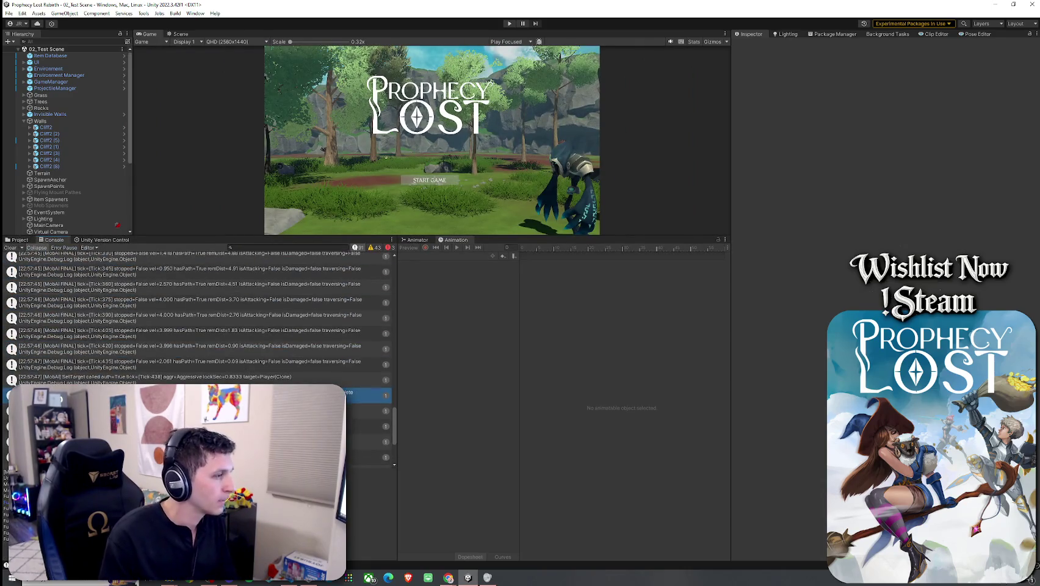
pyautogui.press('super')
# - Snip the Console's MobAI log messages with Snipping Tool and copy the snip
pyautogui.write('snip')
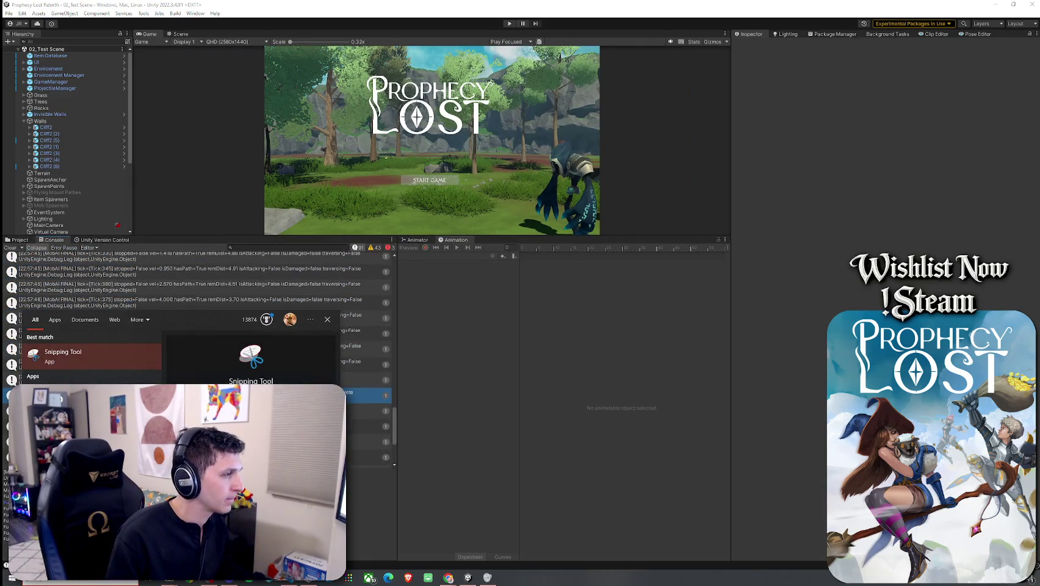
pyautogui.press('Return')
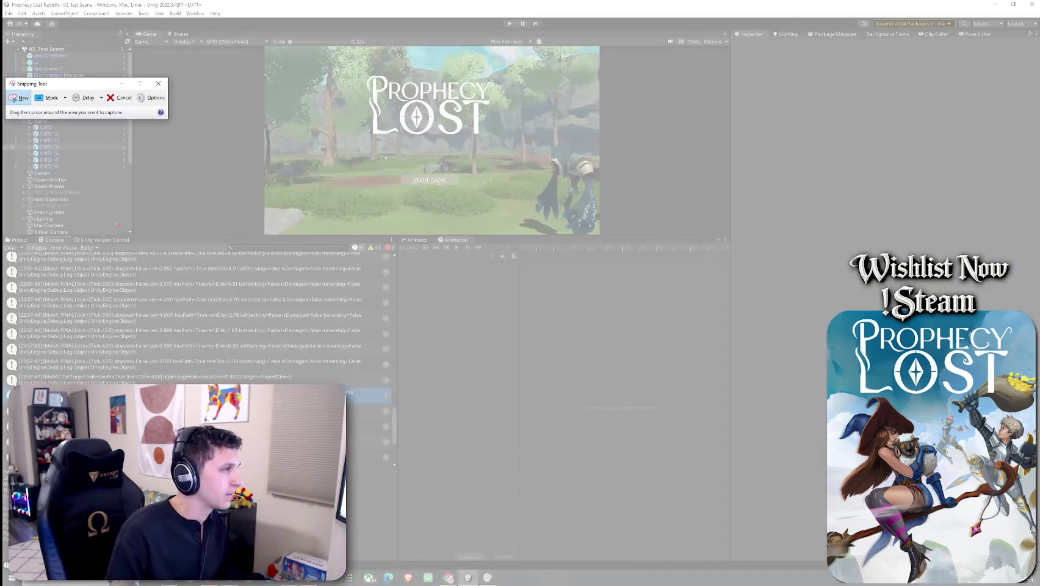
pyautogui.moveTo(3, 249)
pyautogui.mouseDown()
pyautogui.moveTo(365, 456)
pyautogui.moveTo(418, 406)
pyautogui.moveTo(394, 403)
pyautogui.mouseUp()
pyautogui.click(25, 192)
pyautogui.click(37, 202)
# - Close Snipping Tool without saving the snip and clear the Unity Console
pyautogui.click(470, 182)
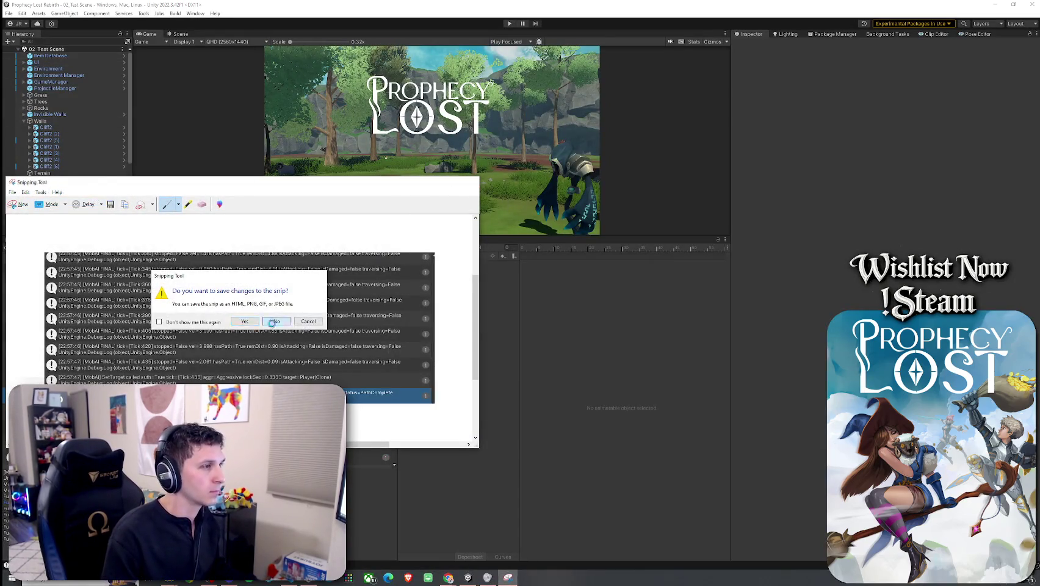
pyautogui.click(272, 323)
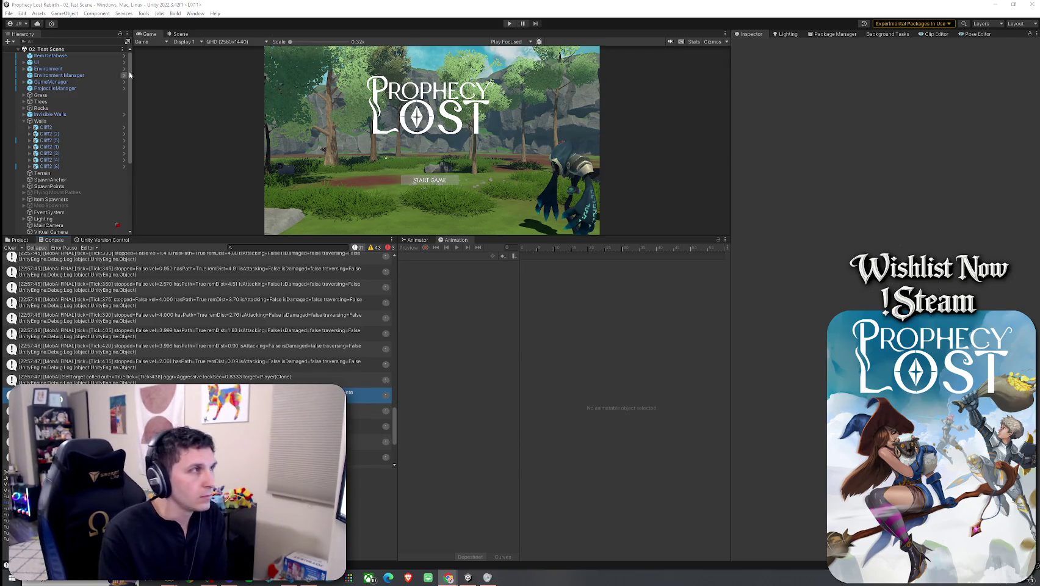
pyautogui.click(10, 247)
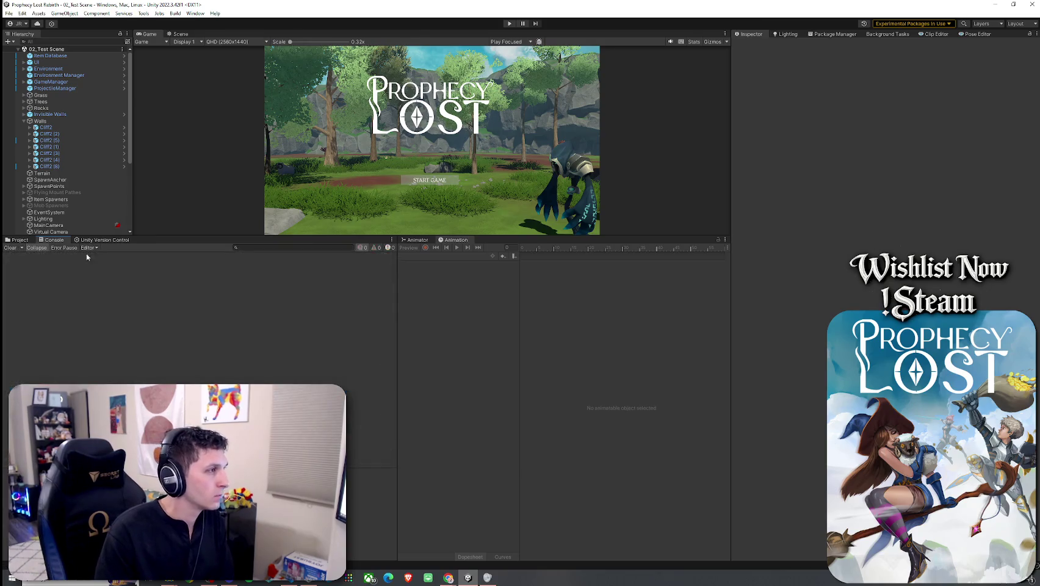
# - Enlarge the Game view back to normal size and show the Project files instead of the Console
pyautogui.moveTo(136, 236)
pyautogui.mouseDown()
pyautogui.moveTo(165, 275)
pyautogui.moveTo(191, 382)
pyautogui.mouseUp()
pyautogui.click(24, 388)
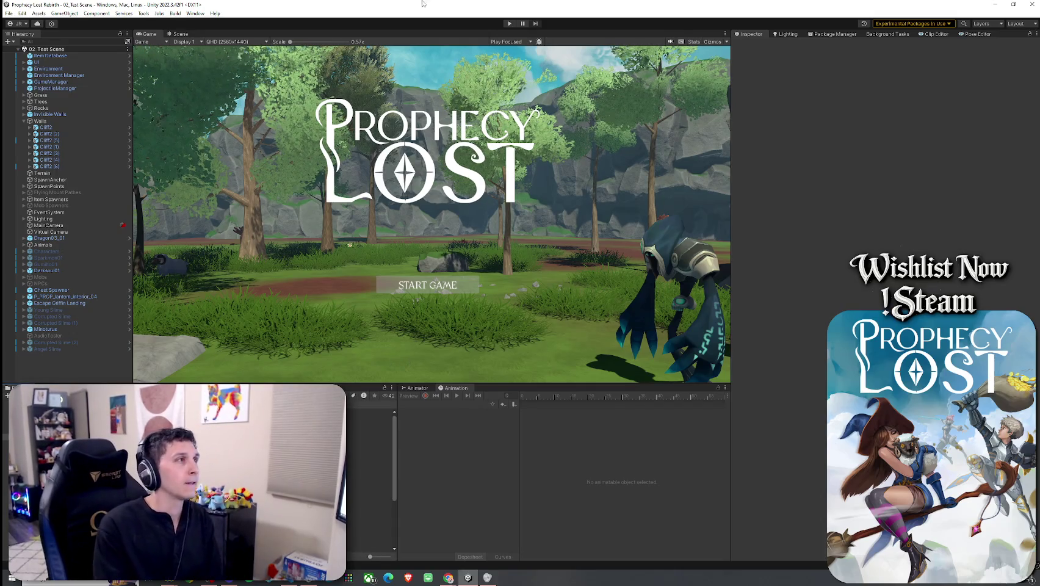
pyautogui.click(9, 13)
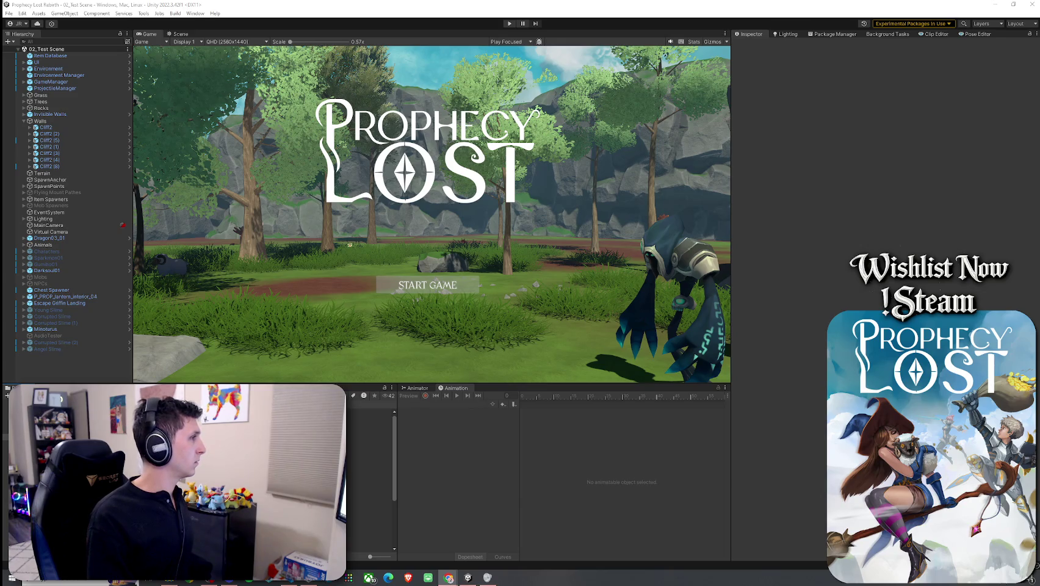
# - Save the scene via File > Save, then bring the YouTube window forward and shift it left
pyautogui.click(9, 13)
pyautogui.click(27, 52)
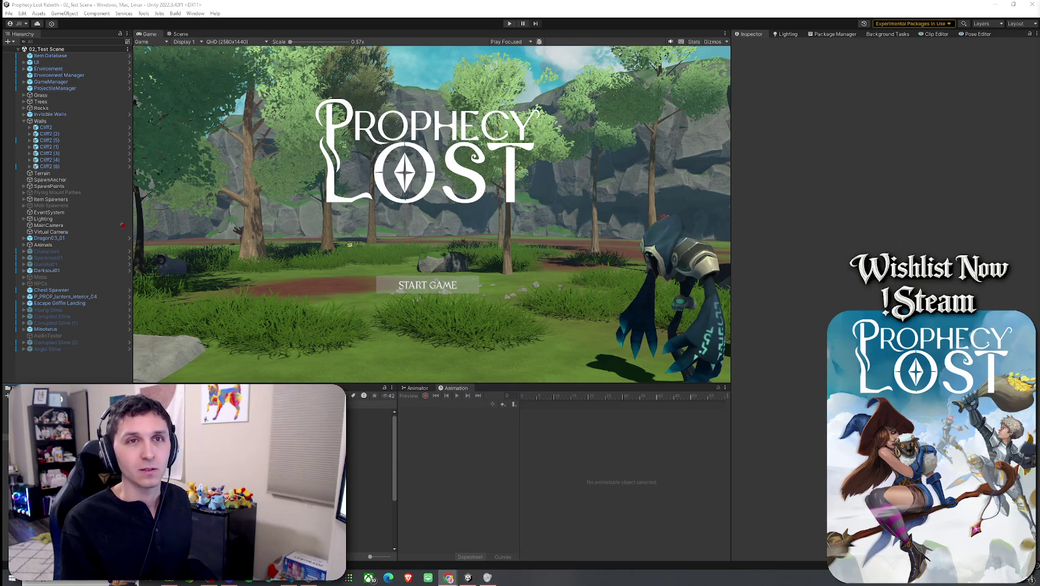
pyautogui.hotkey('alt', 'Tab')
pyautogui.moveTo(718, 83); pyautogui.dragTo(585, 82)
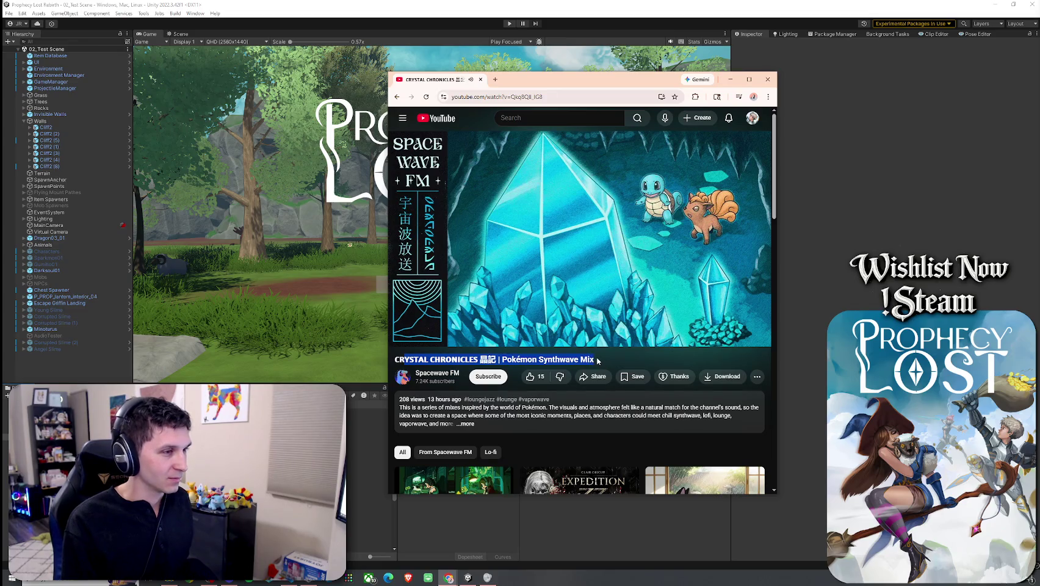
# - Expand the video description, jump the synthwave mix to its Under Stone chapter, and switch back to Unity
pyautogui.click(551, 421)
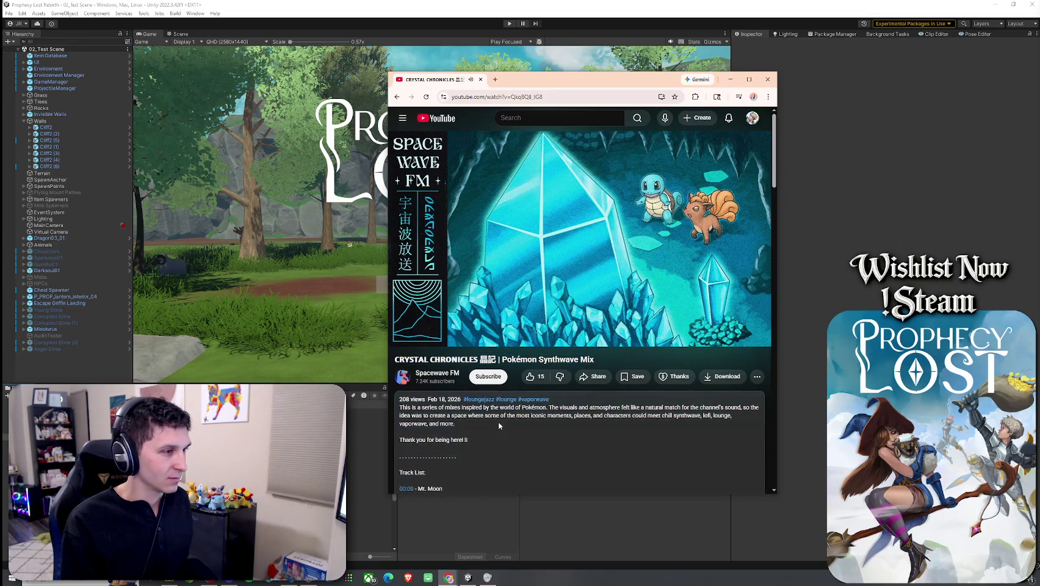
pyautogui.scroll(-10, 668, 412)
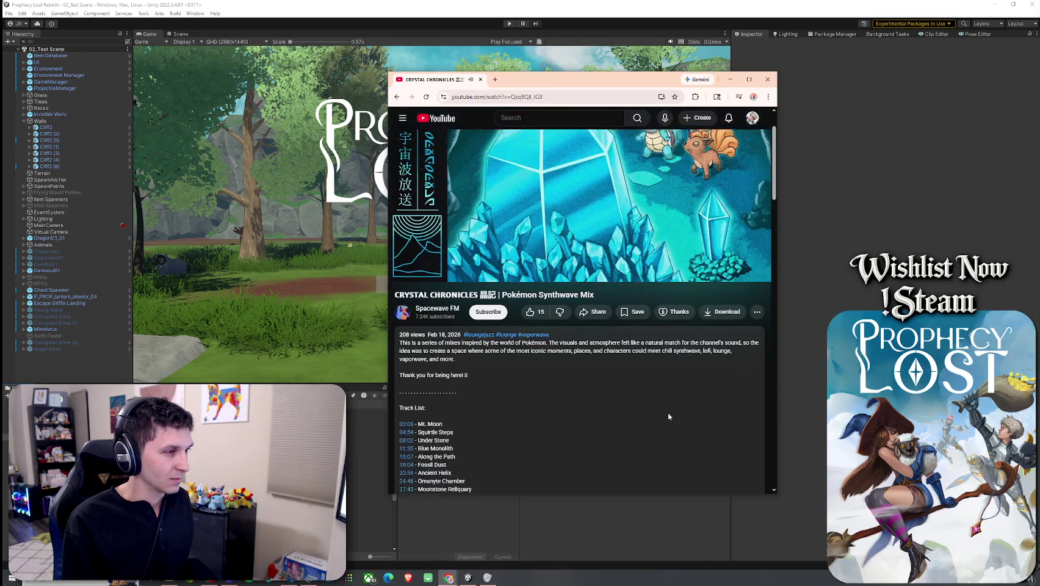
pyautogui.click(578, 409)
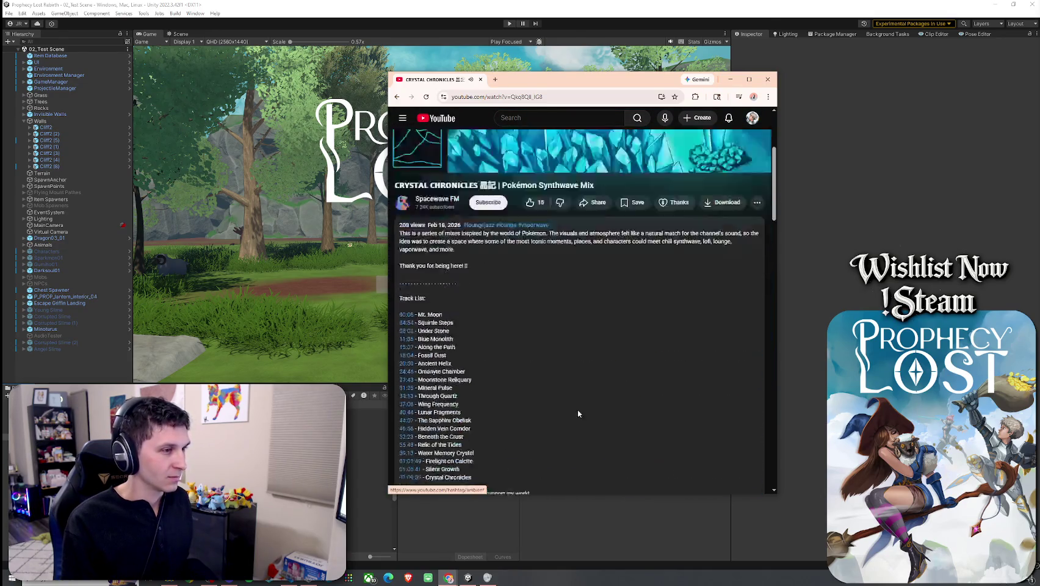
pyautogui.hotkey('alt', 'Tab')
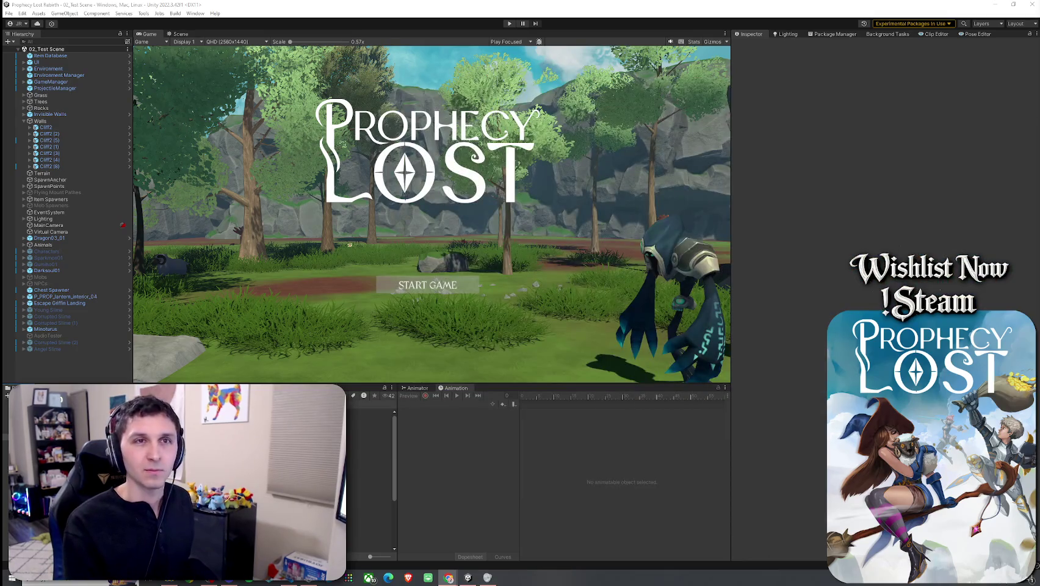
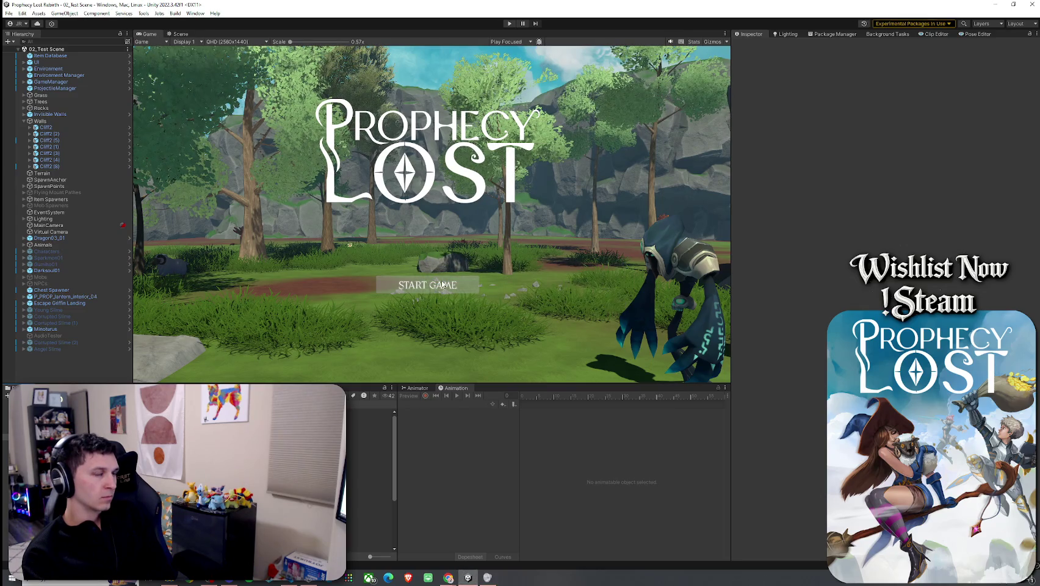
# - Enter play mode on the Prophecy Lost scene and choose START GAME on the title screen
pyautogui.click(509, 23)
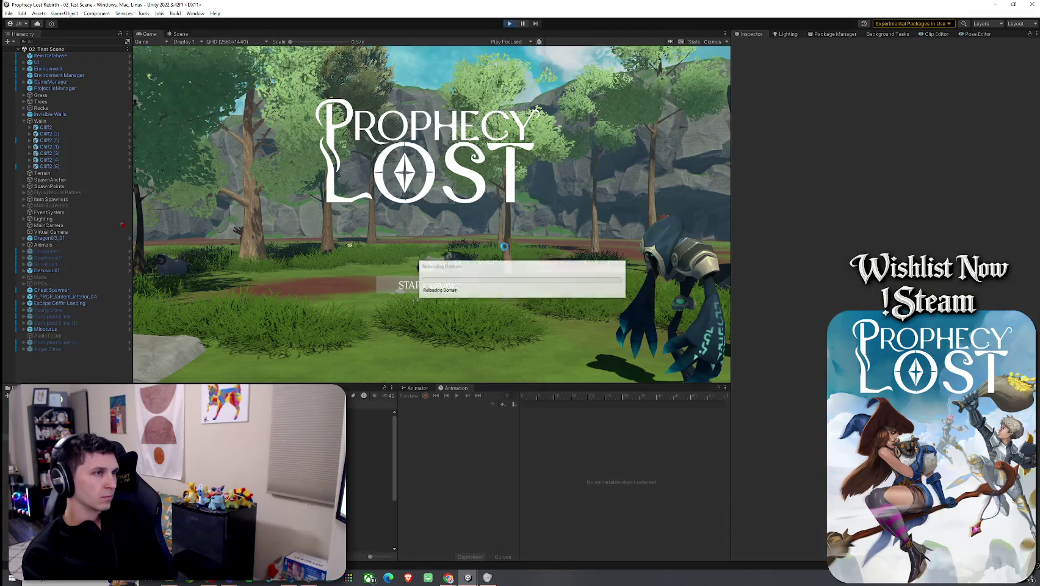
pyautogui.moveTo(470, 264)
pyautogui.mouseDown()
pyautogui.moveTo(482, 269)
pyautogui.moveTo(448, 276)
pyautogui.moveTo(502, 272)
pyautogui.moveTo(455, 282)
pyautogui.moveTo(476, 285)
pyautogui.moveTo(474, 255)
pyautogui.moveTo(485, 265)
pyautogui.moveTo(440, 254)
pyautogui.moveTo(481, 244)
pyautogui.moveTo(452, 221)
pyautogui.moveTo(474, 233)
pyautogui.mouseUp()
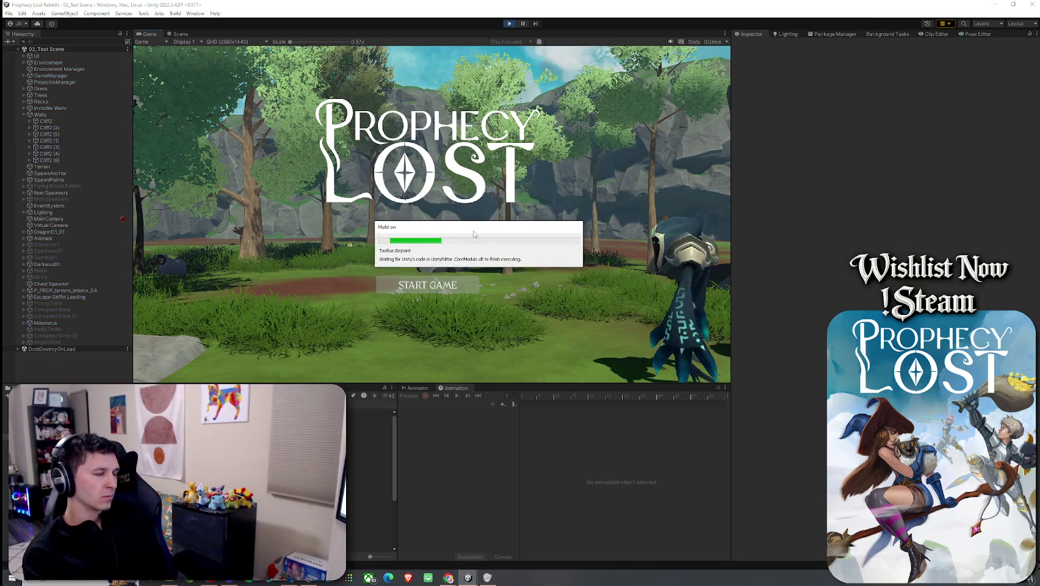
pyautogui.click(437, 290)
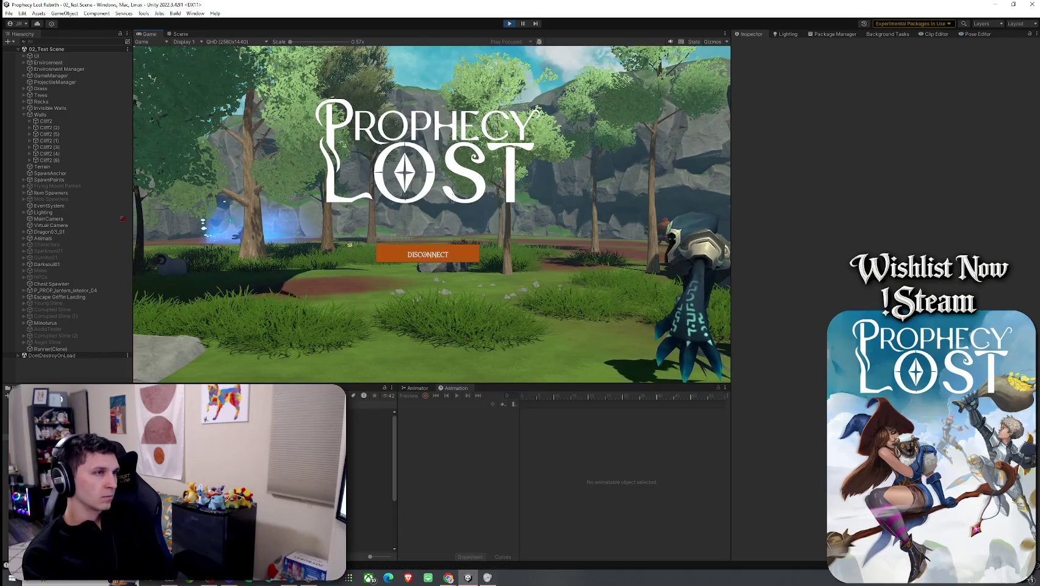
# - Run the character forward past the rock cliff to the monster, then exit play mode with Ctrl+P
pyautogui.press('w')
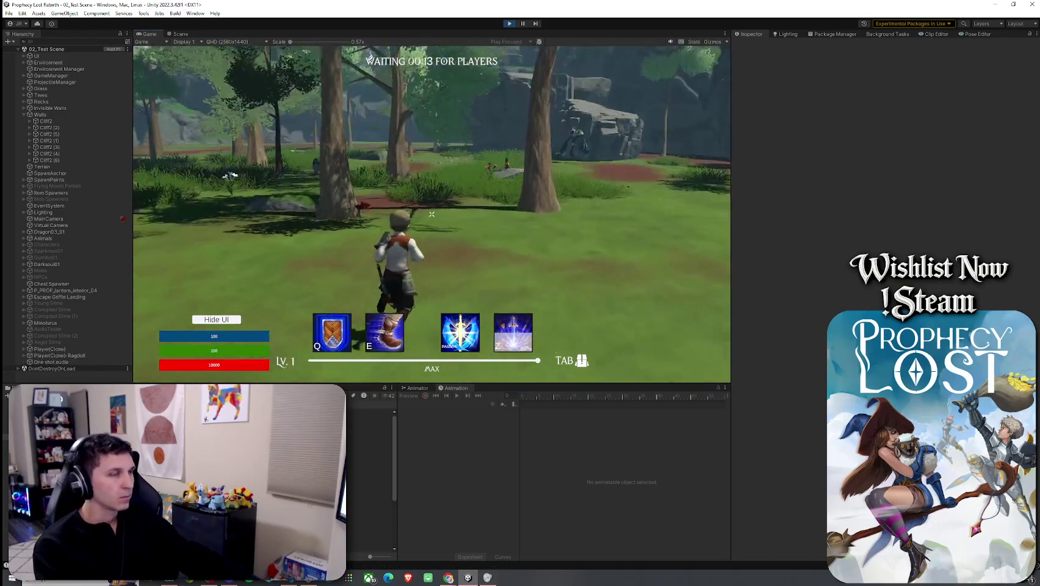
pyautogui.press('w')
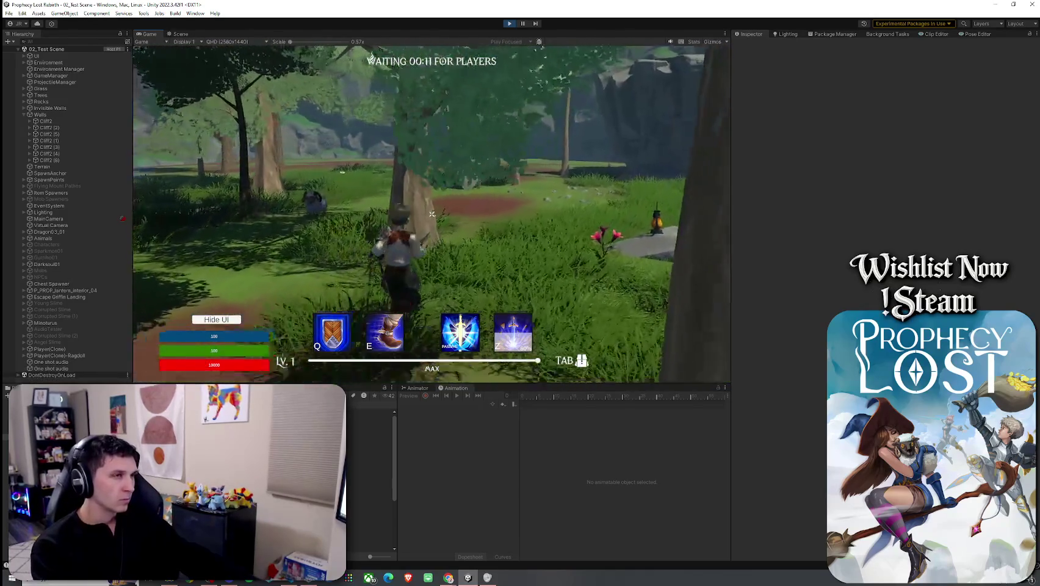
pyautogui.press('w')
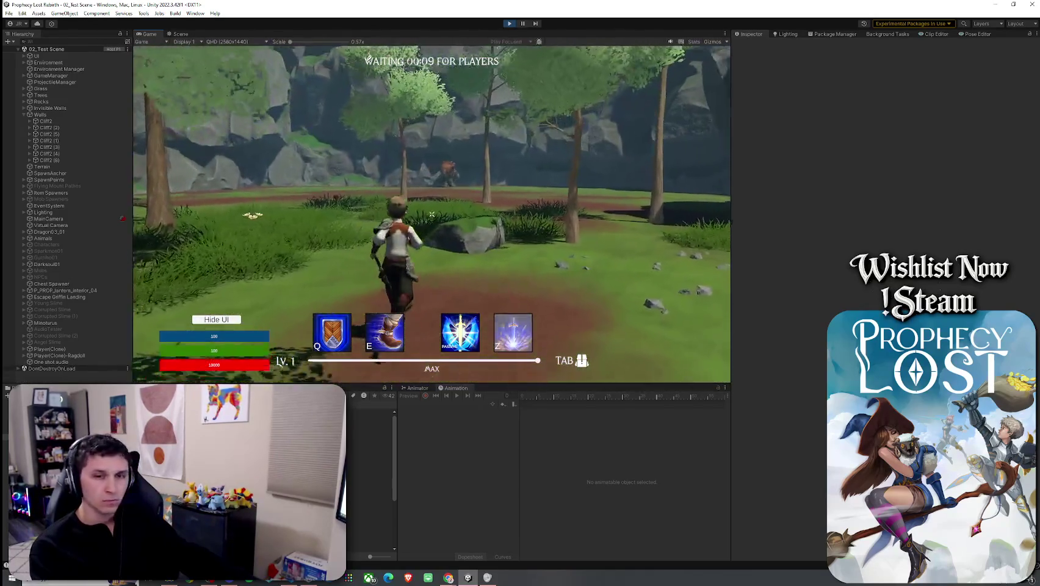
pyautogui.press('w')
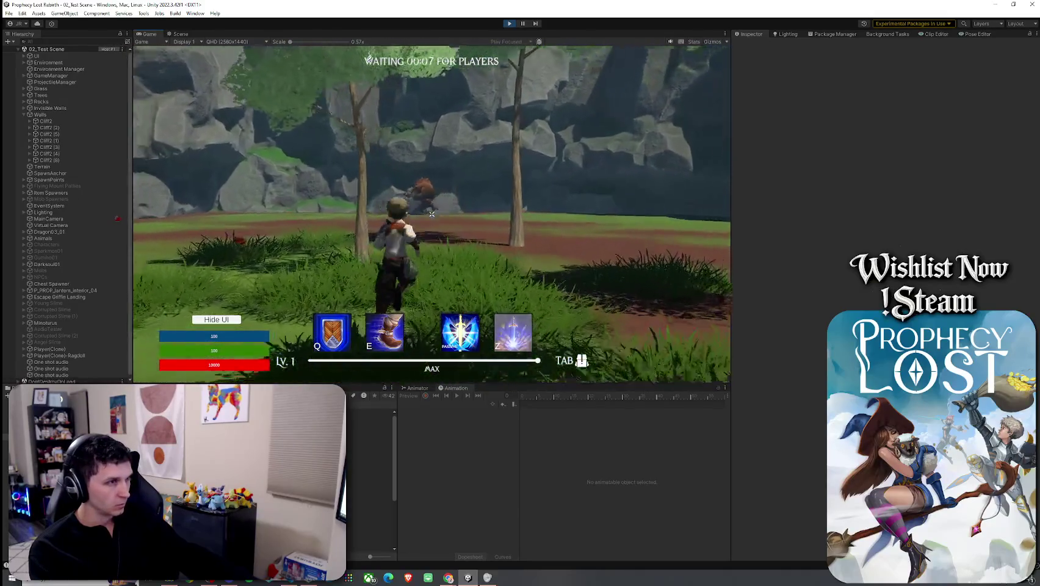
pyautogui.press('w')
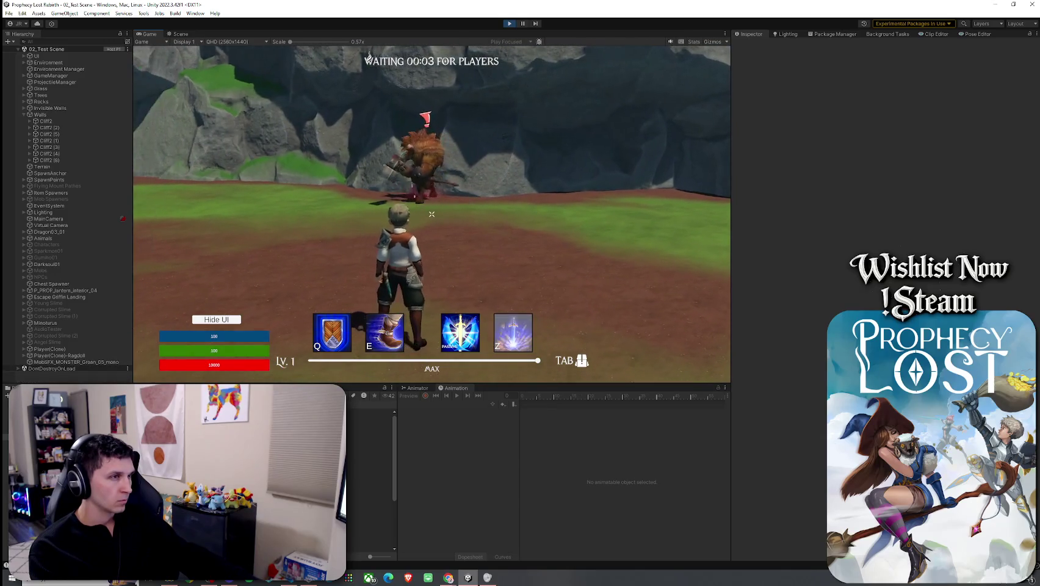
pyautogui.press('w')
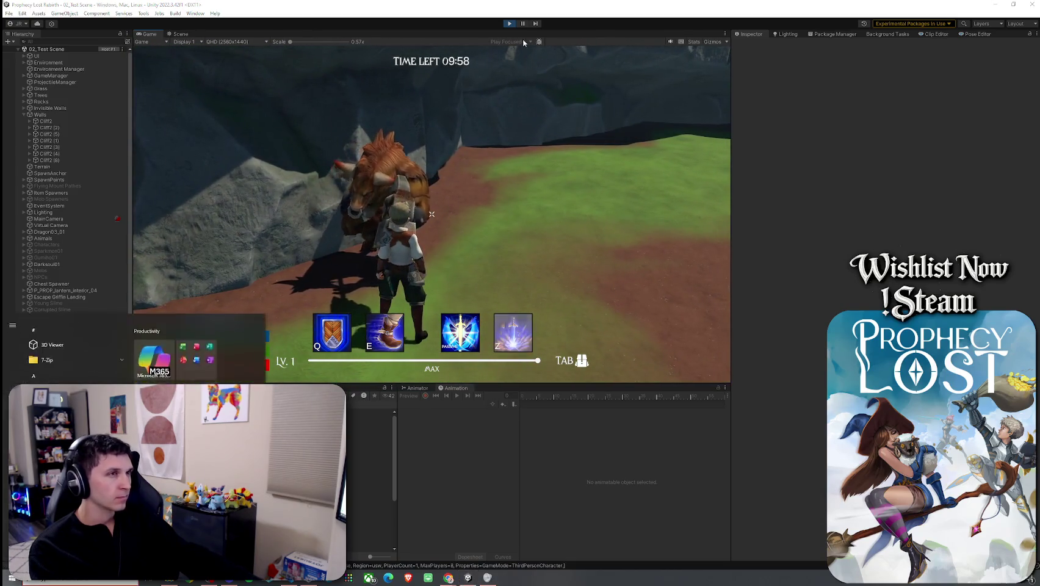
pyautogui.hotkey('ctrl', 'p')
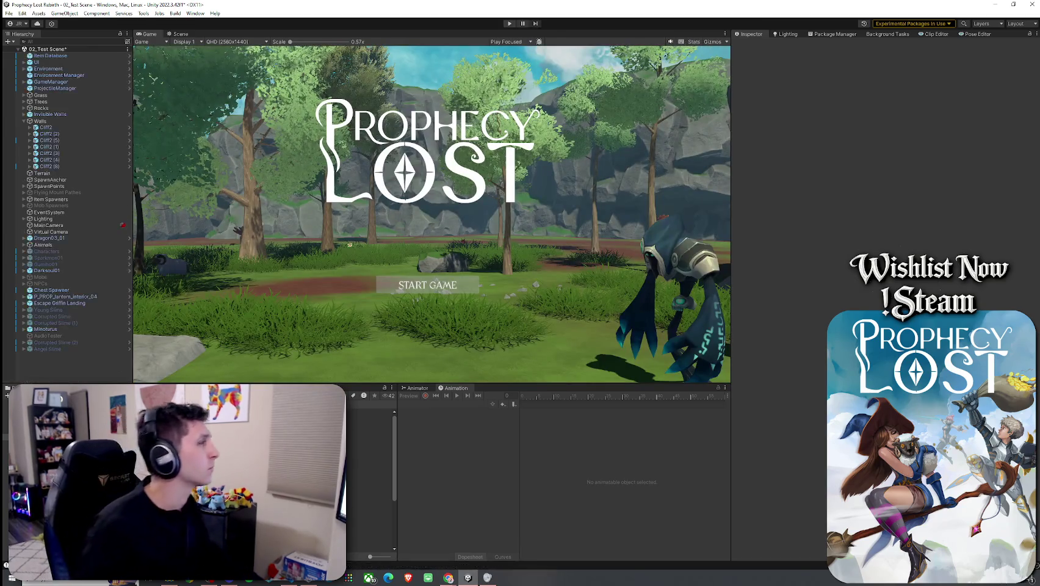